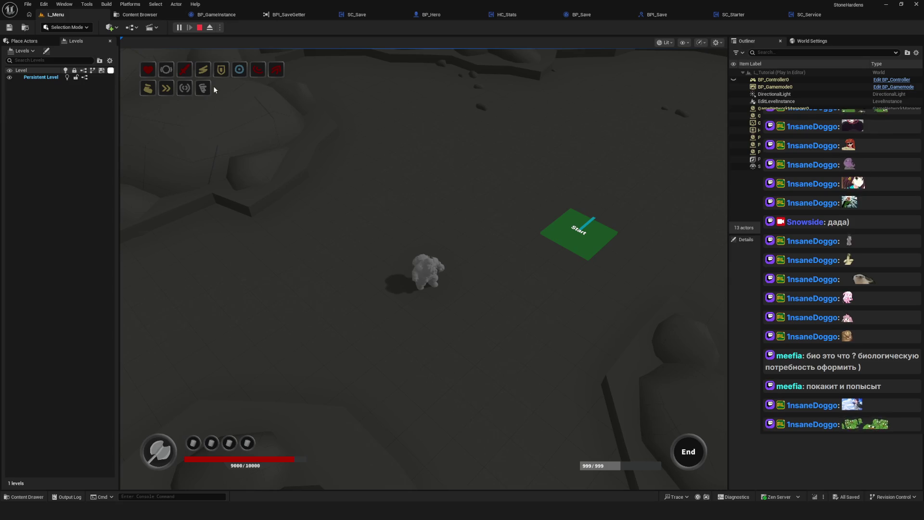
Stop the running session and restart Play-in-Editor from the main menu.
left_click(200, 27)
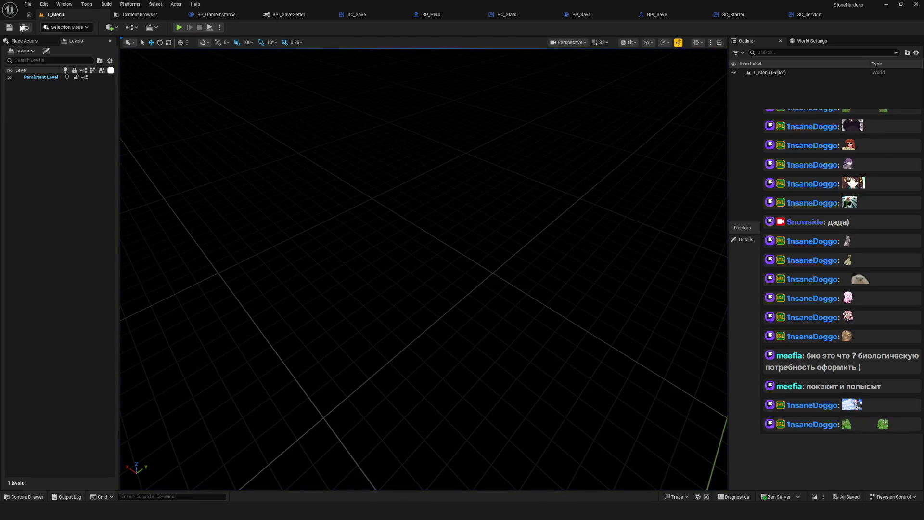
key("alt+p")
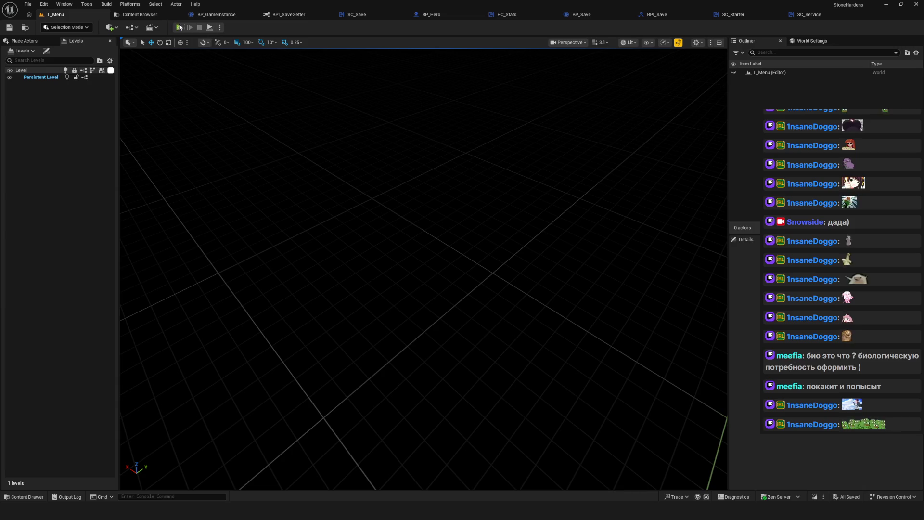
left_click(454, 248)
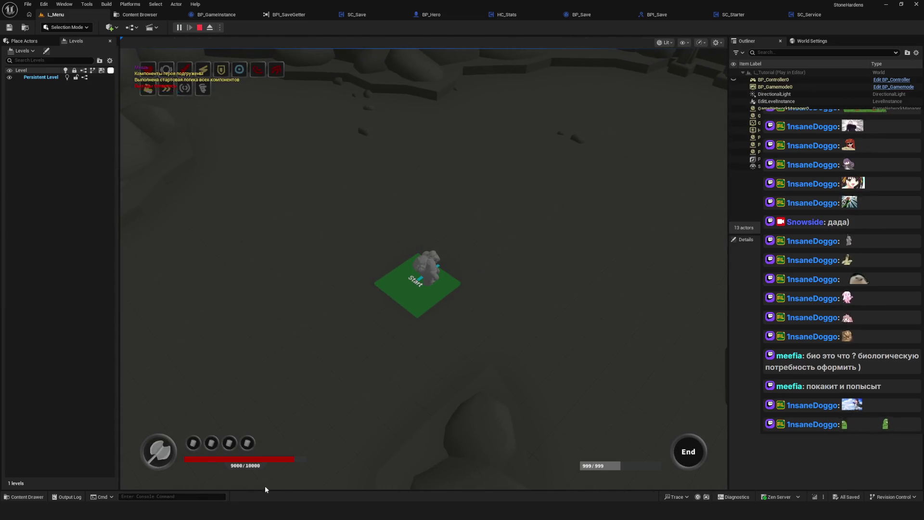
Check the whiteboard, move the hero off the Start tile, stop play with Esc, and open BP_Save.
key("alt+Tab")
scroll(275, 295, "down", 5)
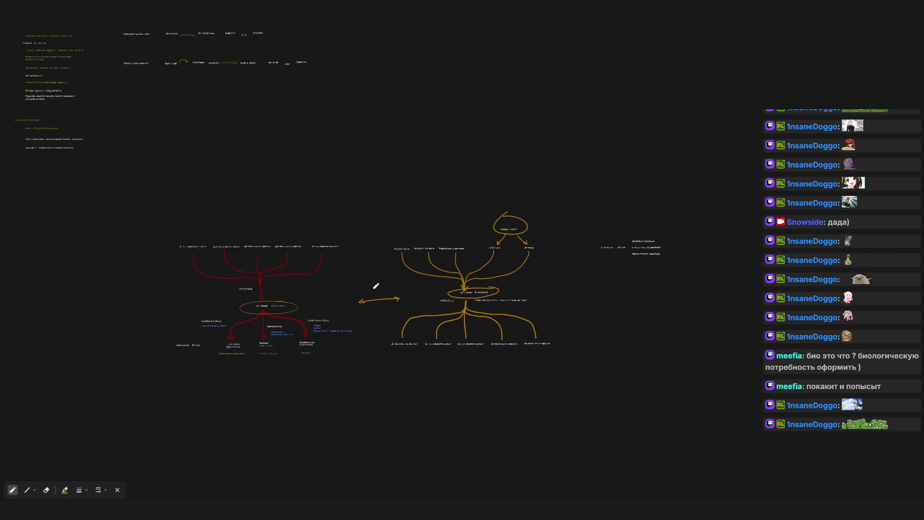
key("alt+Tab")
left_click(548, 253)
key("Escape")
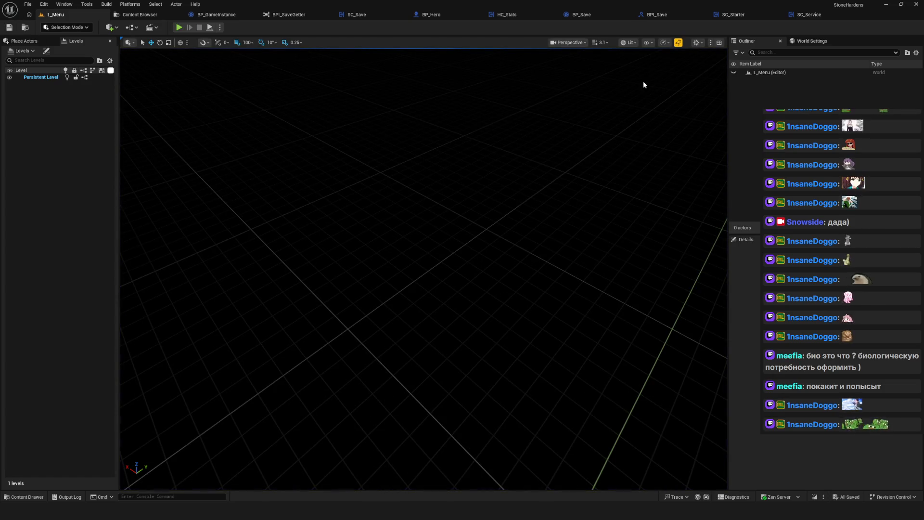
left_click(590, 17)
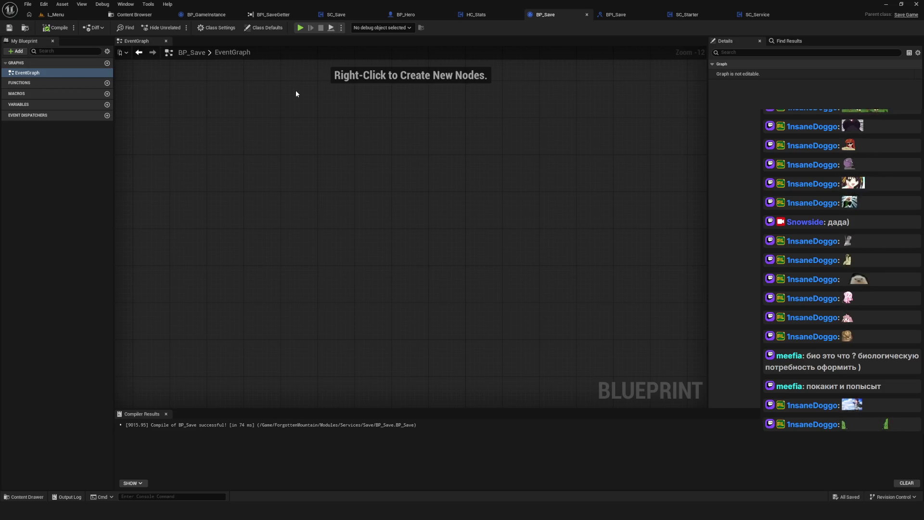
Switch to SC_Save, frame its CreateSave nodes at 1:1 zoom, then bring up the whiteboard.
left_click_drag(279, 107, 383, 131)
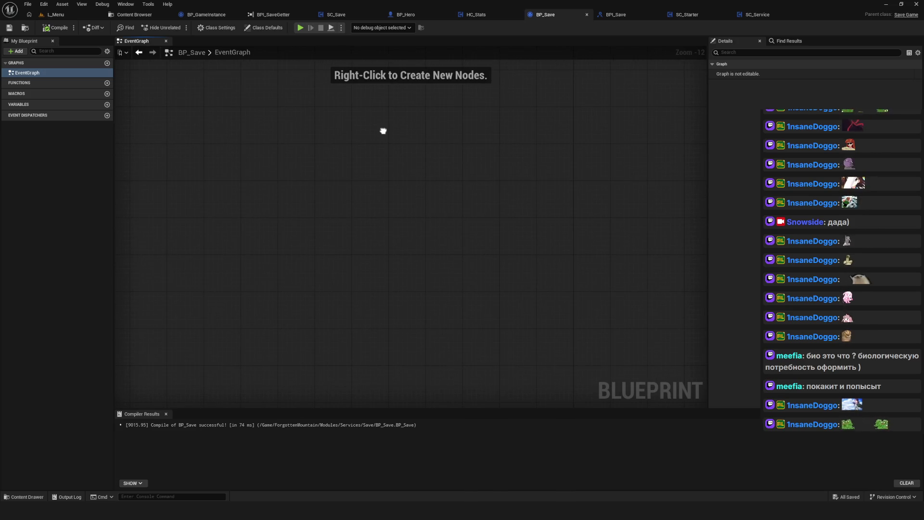
left_click(344, 17)
scroll(270, 181, "up", 4)
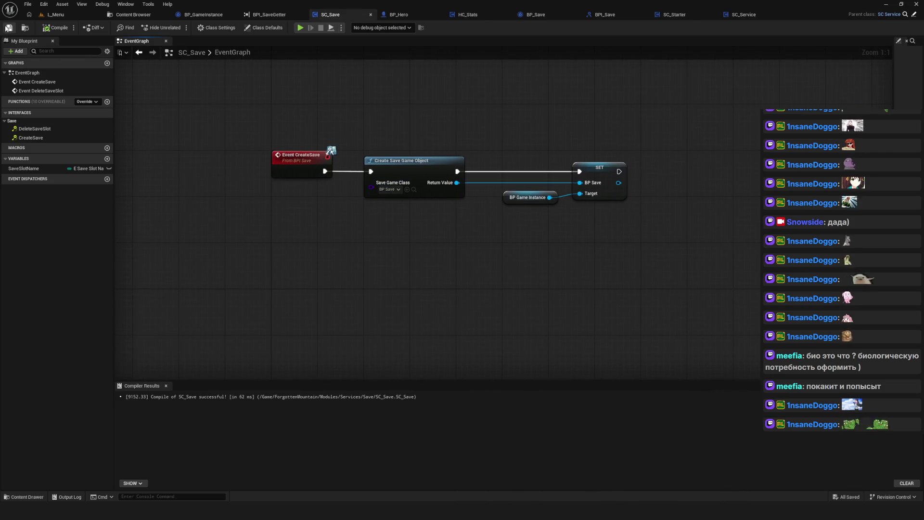
mouse_move(291, 105)
left_mouse_down()
mouse_move(345, 117)
mouse_move(679, 293)
left_mouse_up()
left_click(680, 293)
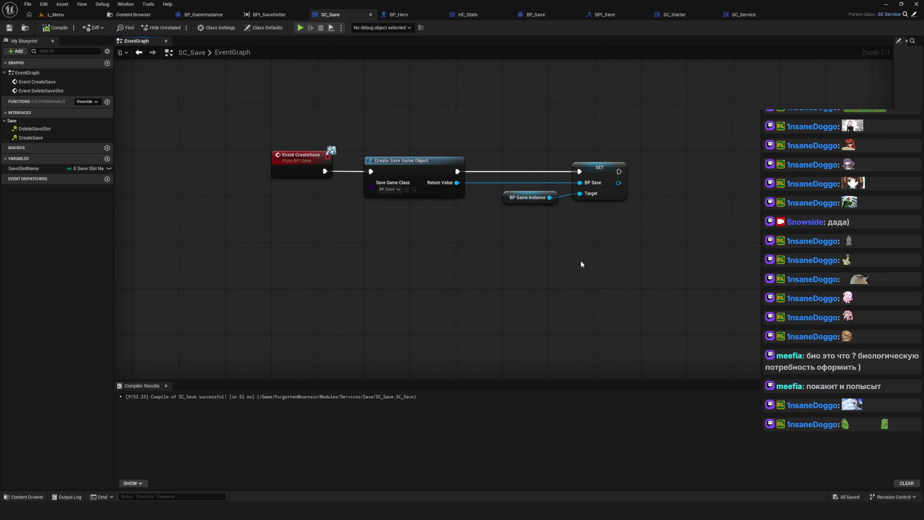
left_click_drag(580, 259, 511, 265)
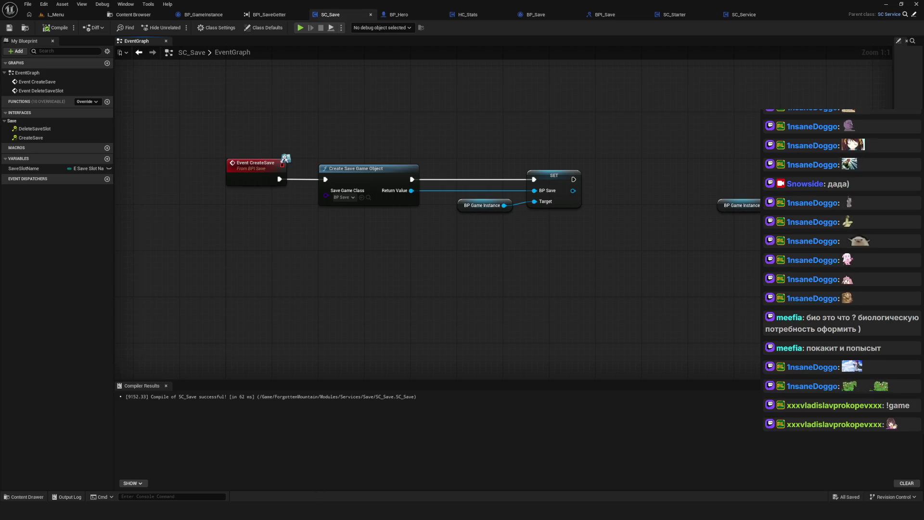
key("alt+Tab")
scroll(361, 285, "down", 3)
scroll(362, 285, "up", 5)
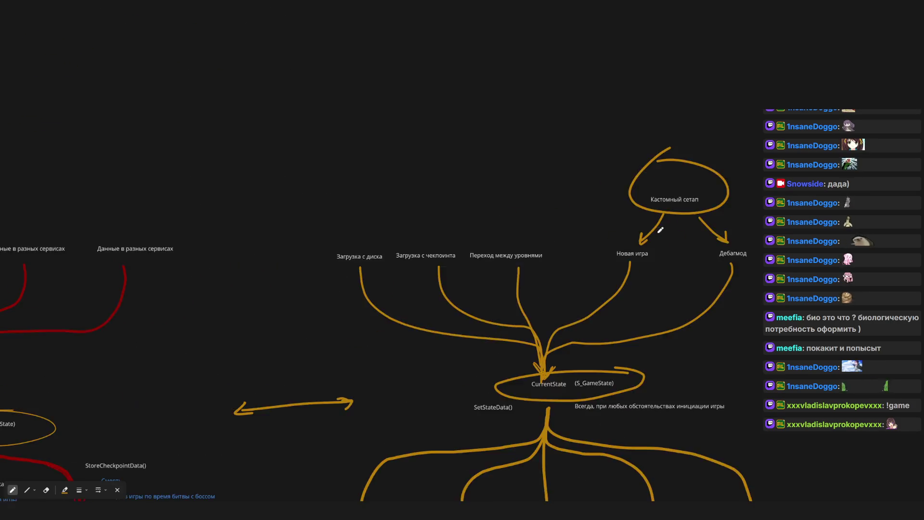
left_click_drag(583, 241, 619, 245)
scroll(505, 281, "down", 5)
scroll(445, 334, "down", 1)
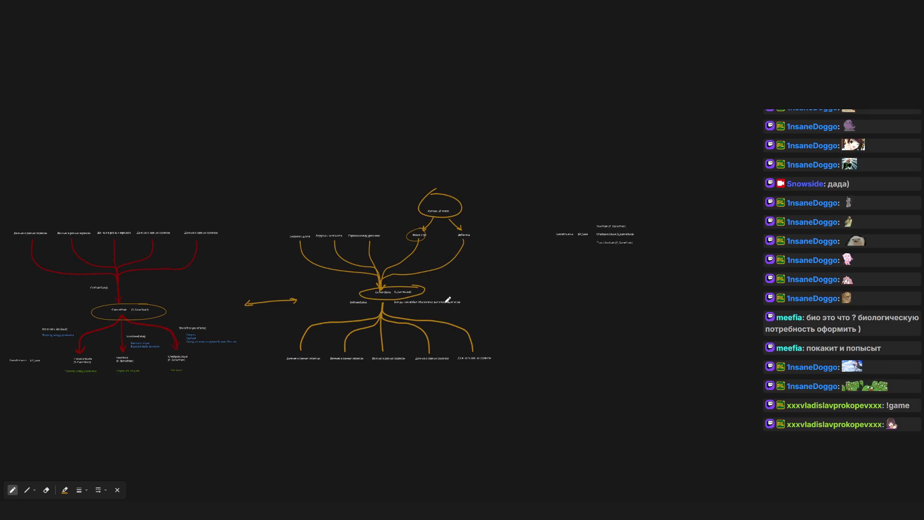
key("ctrl+z")
scroll(456, 320, "up", 5)
scroll(460, 332, "up", 1)
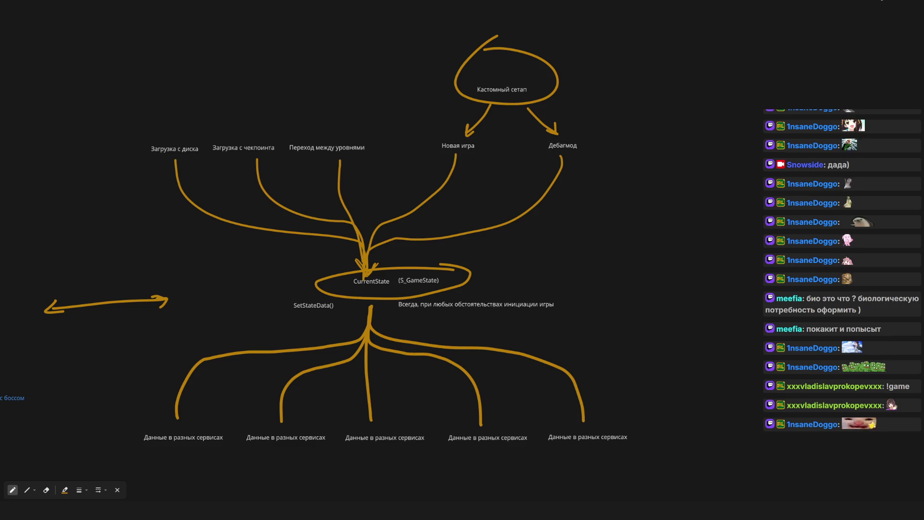
left_click(899, 6)
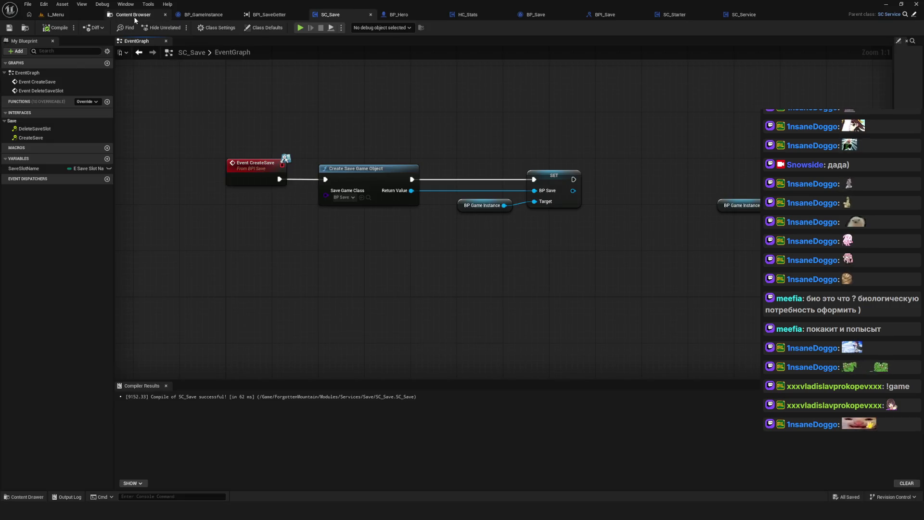
In the Content Browser, go to the Widgets > WBP > Compositions > Menu folder.
left_click(134, 15)
left_click(18, 388)
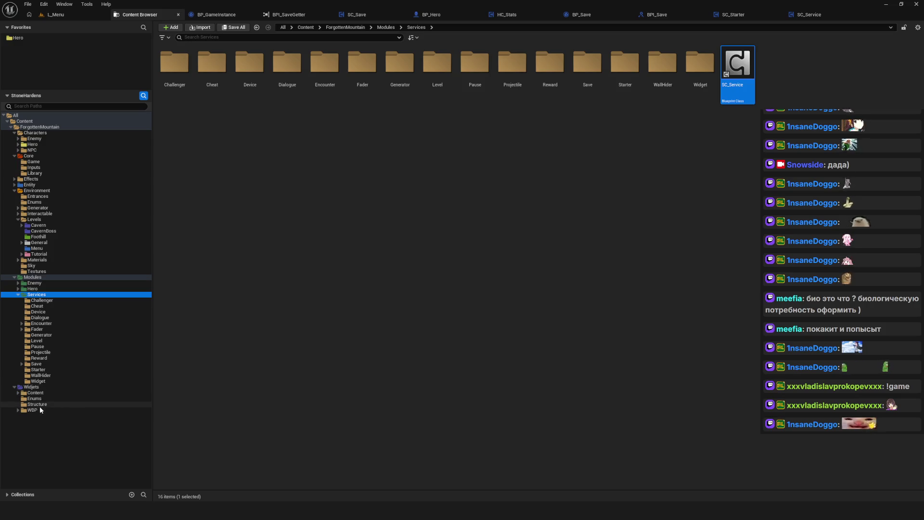
left_click(19, 410)
left_click(32, 410)
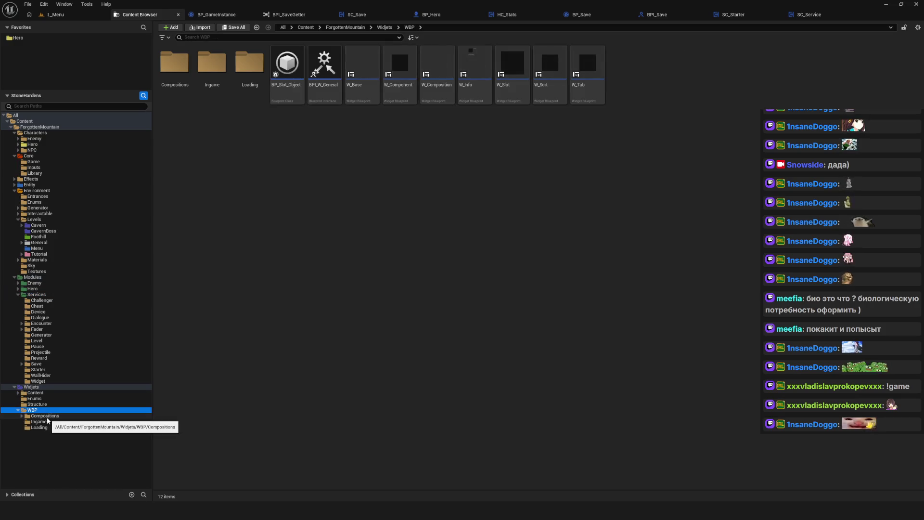
left_click(45, 415)
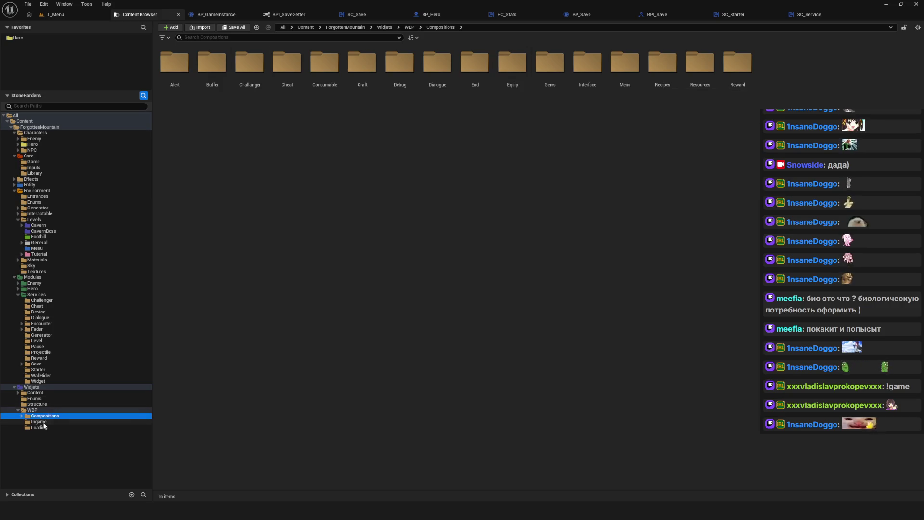
double_click(624, 62)
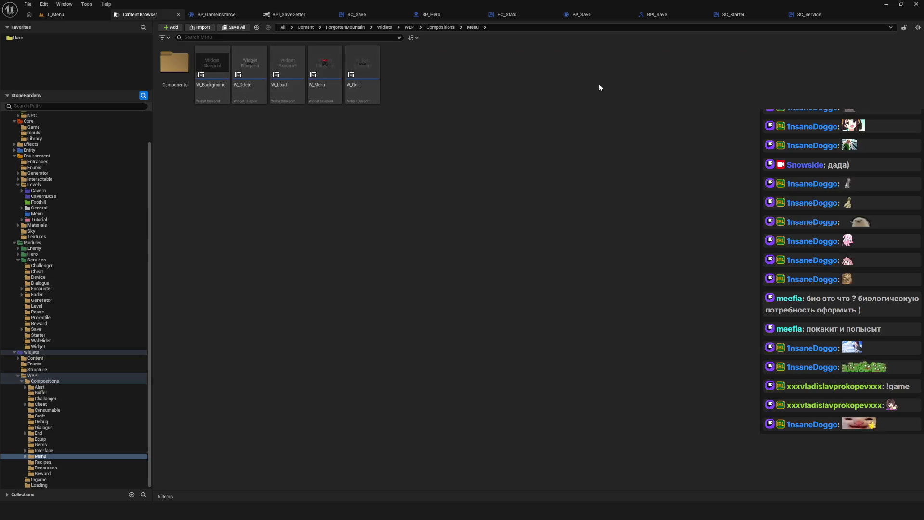
Open the W_Load widget blueprint and switch it to Graph view.
left_click(323, 77)
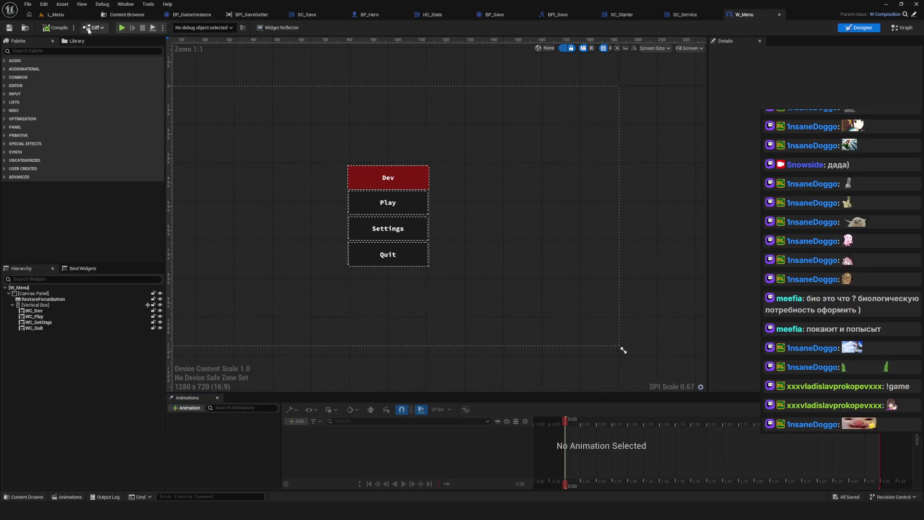
left_click(127, 14)
left_click(289, 77)
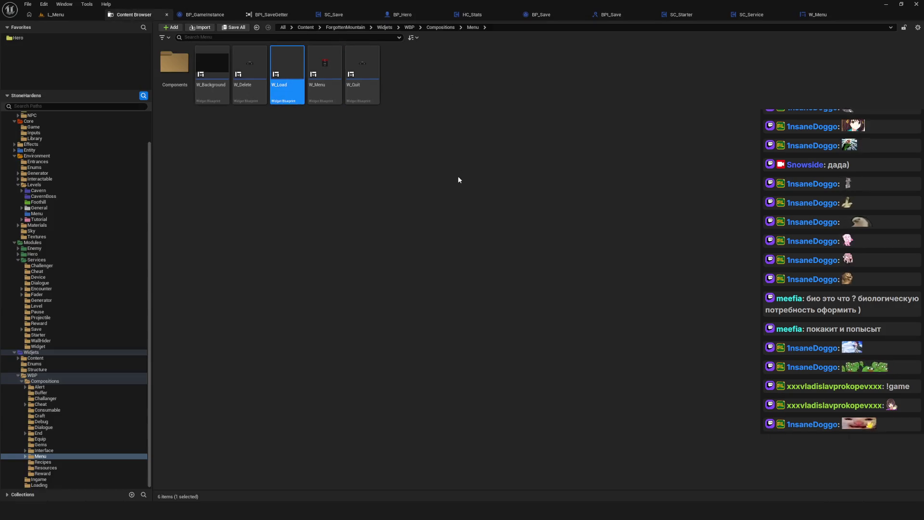
left_click(903, 28)
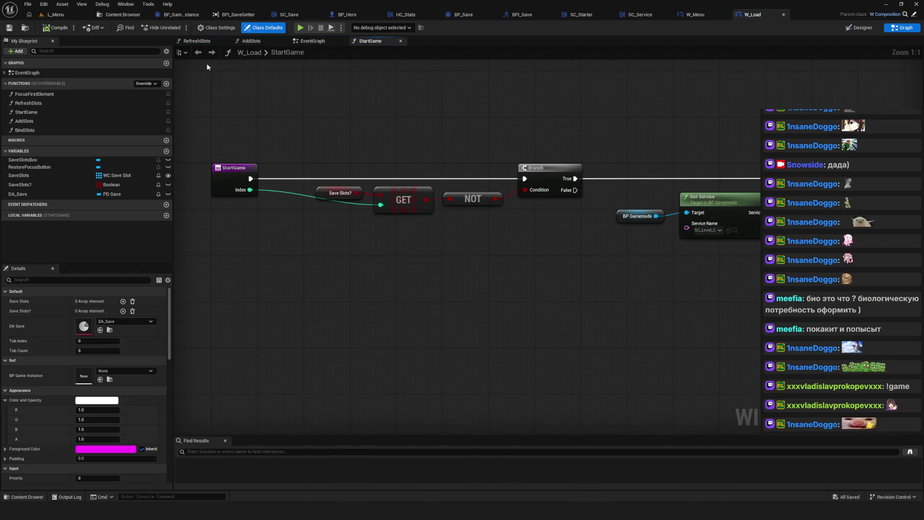
Follow the OnClickSlot events into StartGame and select its Save Slots?, GET, NOT and Branch nodes.
left_click(312, 41)
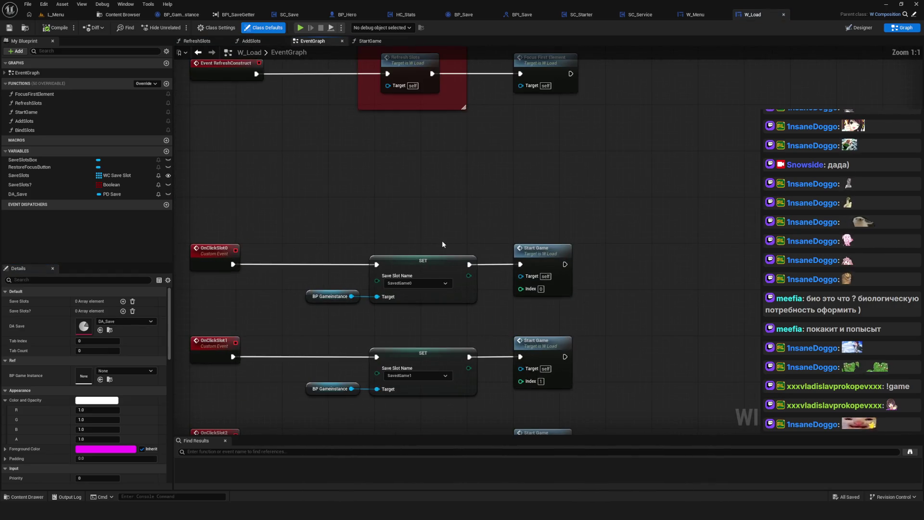
left_click(651, 335)
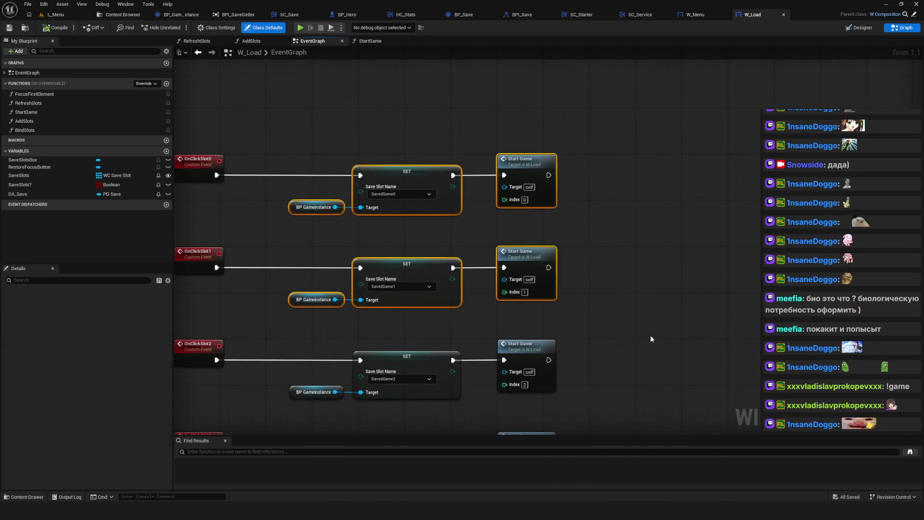
scroll(469, 296, "down", 5)
scroll(466, 199, "up", 4)
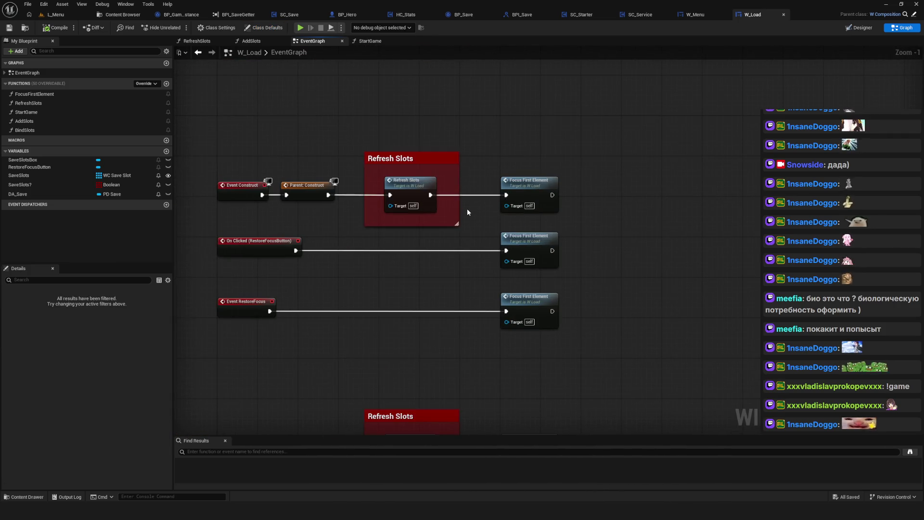
left_click_drag(451, 233, 493, 106)
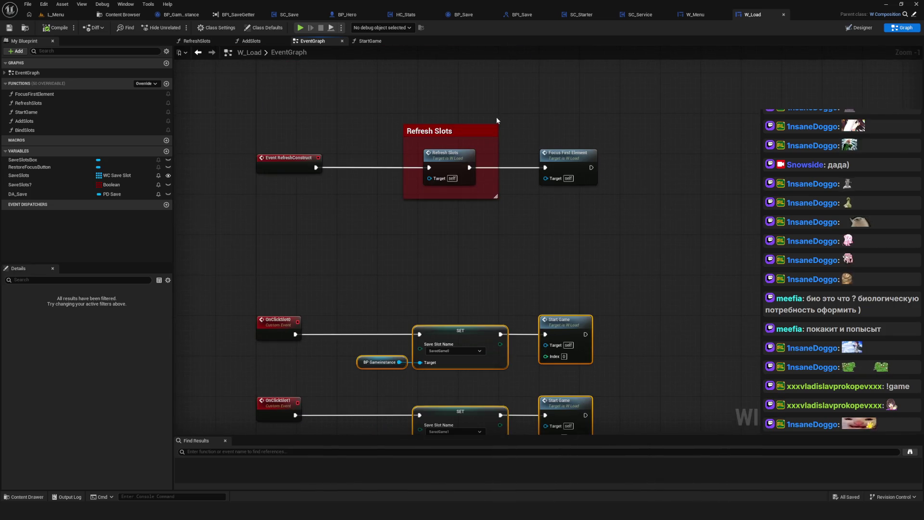
mouse_move(532, 203)
left_mouse_down()
mouse_move(514, 156)
mouse_move(522, 208)
mouse_move(672, 312)
mouse_move(630, 201)
left_mouse_up()
scroll(521, 217, "up", 1)
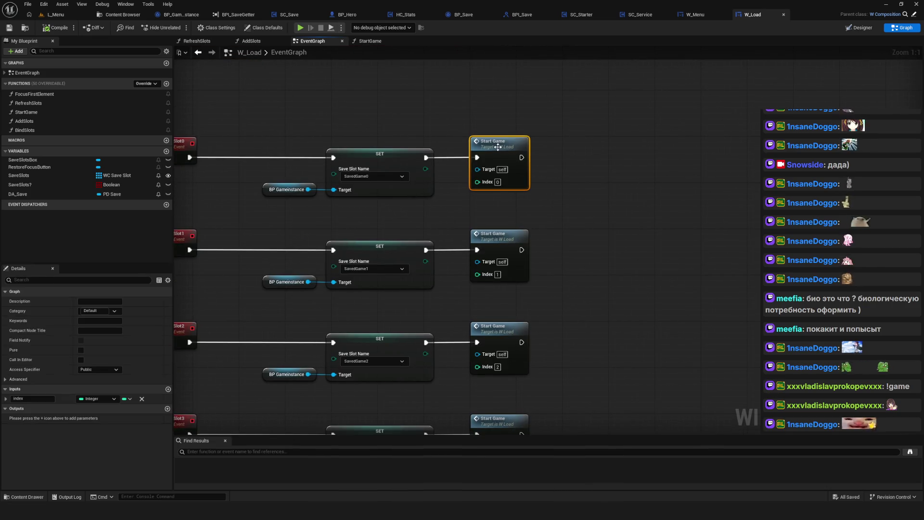
double_click(499, 148)
mouse_move(300, 121)
left_mouse_down()
mouse_move(480, 292)
mouse_move(581, 297)
left_mouse_up()
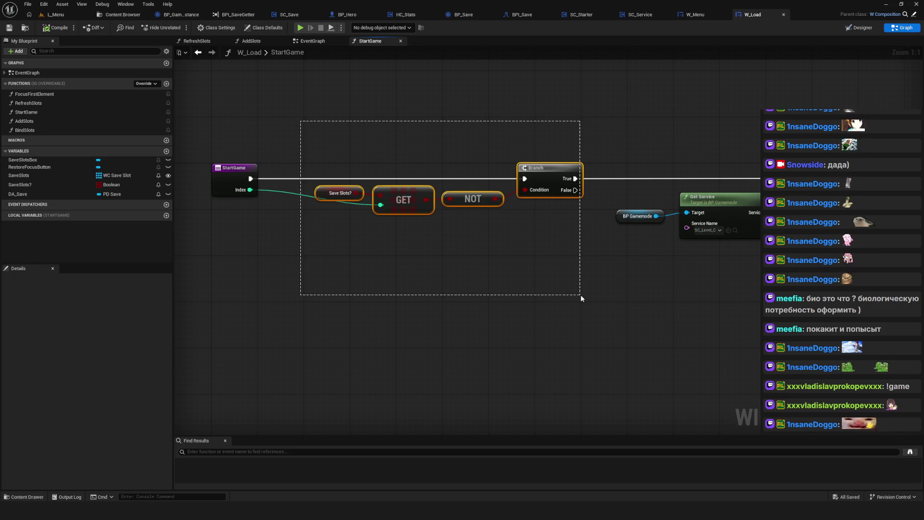
Select the save-slot check and Start New Game nodes, then save W_Load.
mouse_move(581, 294)
left_mouse_down()
mouse_move(490, 266)
mouse_move(436, 268)
left_mouse_up()
mouse_move(404, 93)
left_mouse_down()
mouse_move(712, 273)
mouse_move(760, 275)
left_mouse_up()
mouse_move(641, 170)
left_mouse_down()
mouse_move(728, 184)
mouse_move(751, 172)
left_mouse_up()
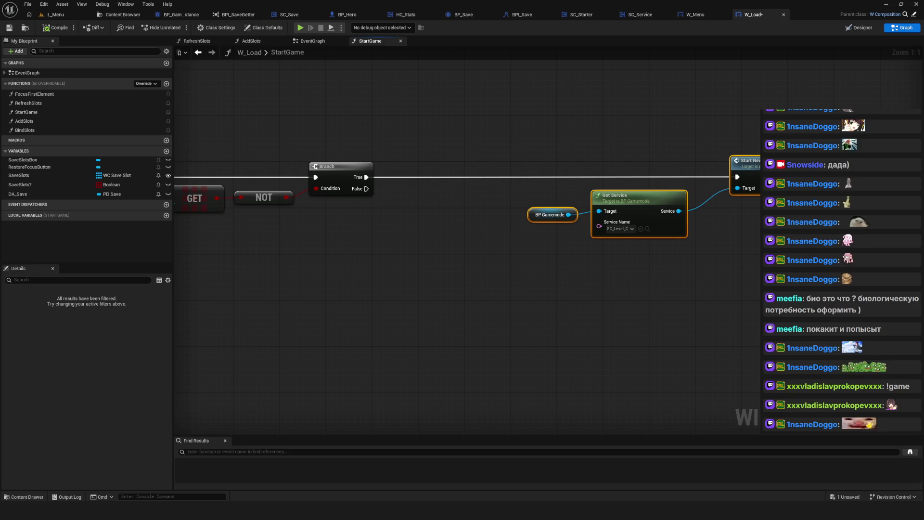
scroll(432, 211, "down", 8)
scroll(433, 211, "up", 5)
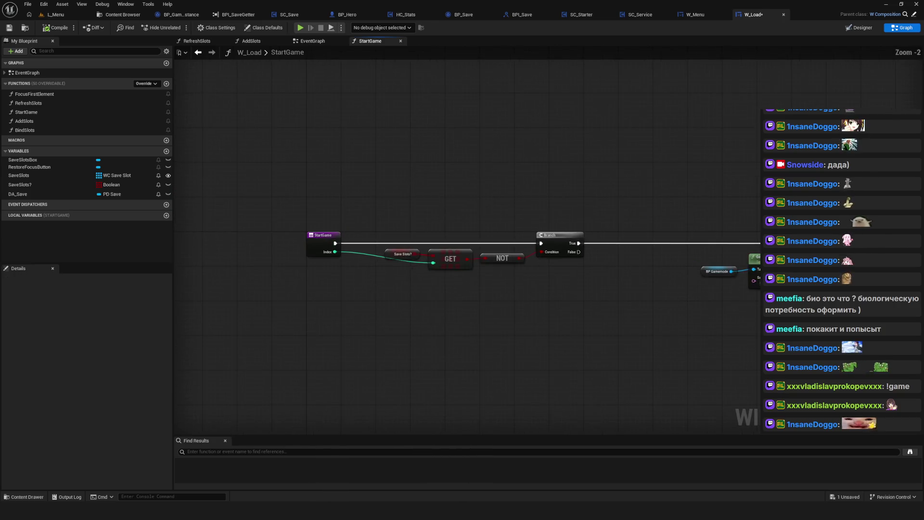
left_click(10, 29)
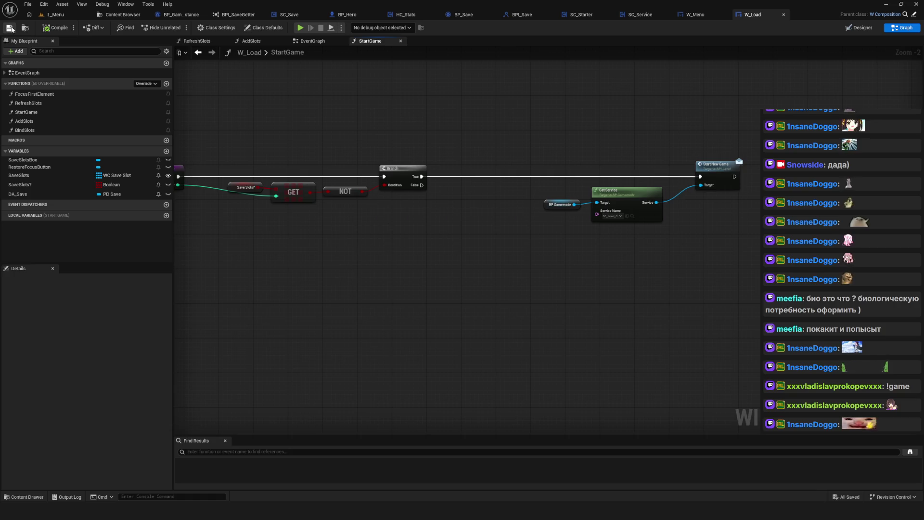
Frame the StartGame graph, then open RefreshSlots from the EventGraph's Refresh Slots node.
left_click_drag(410, 196, 481, 206)
key("Home")
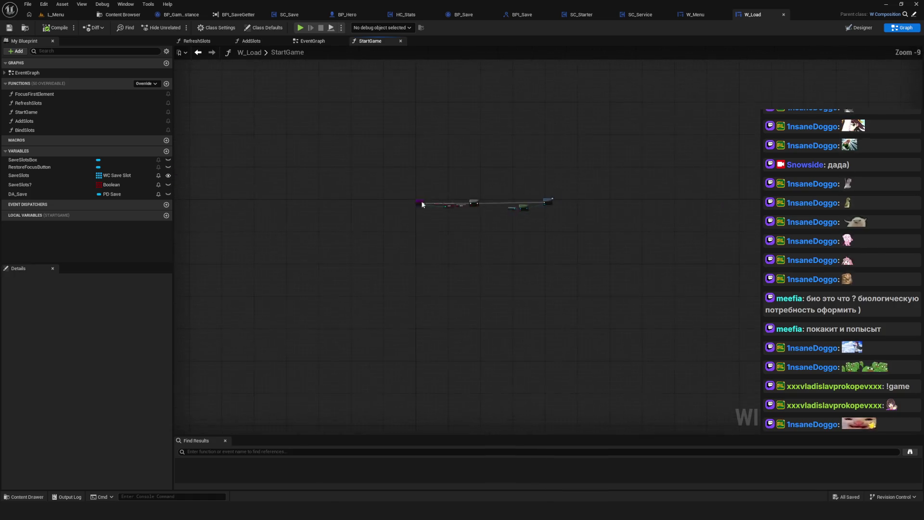
left_click_drag(527, 160, 583, 270)
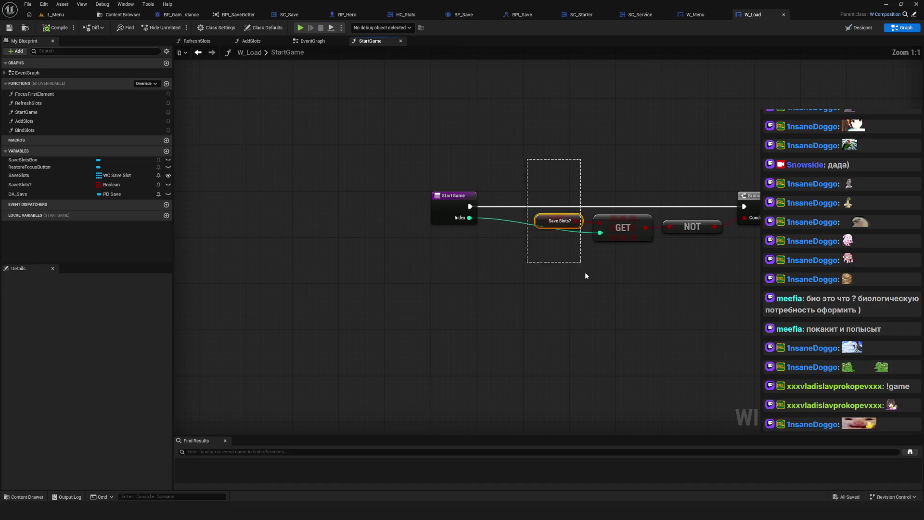
left_click(313, 41)
scroll(401, 182, "down", 4)
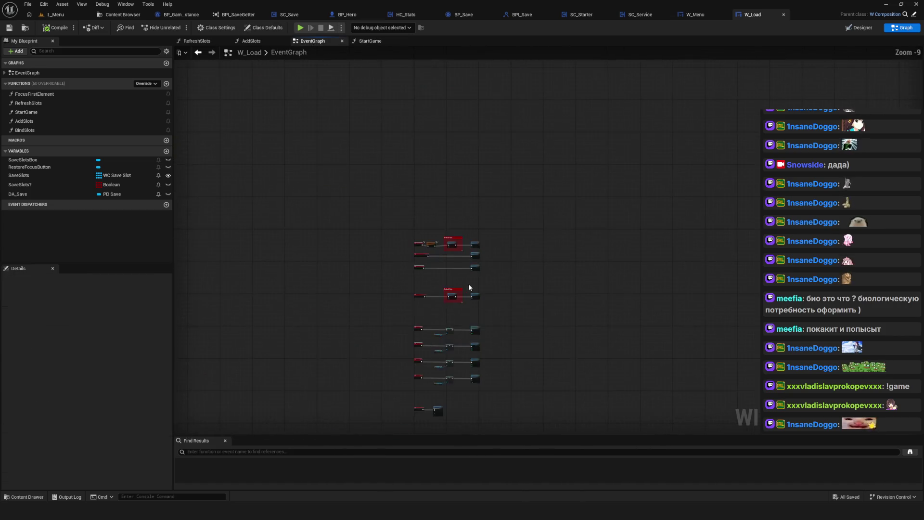
scroll(434, 166, "up", 3)
left_click_drag(445, 203, 441, 206)
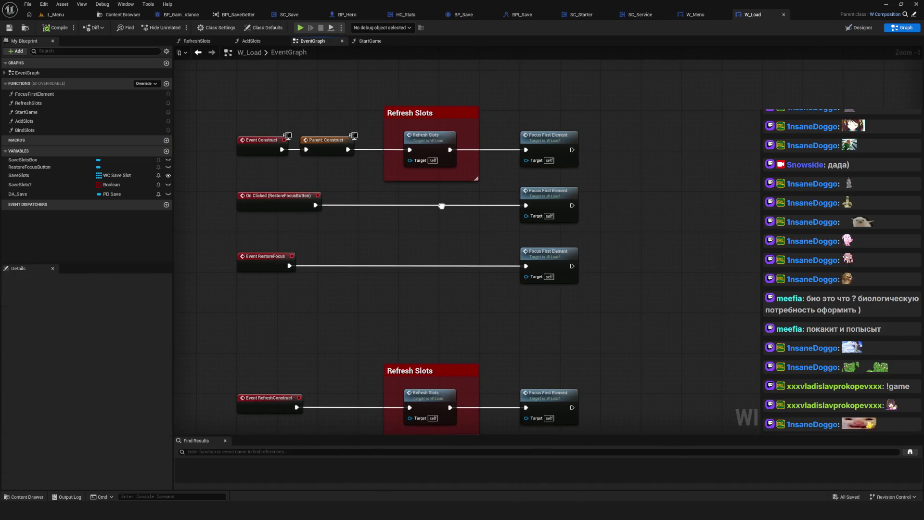
double_click(420, 145)
mouse_move(333, 220)
left_mouse_down()
mouse_move(539, 239)
mouse_move(755, 219)
mouse_move(456, 232)
left_mouse_up()
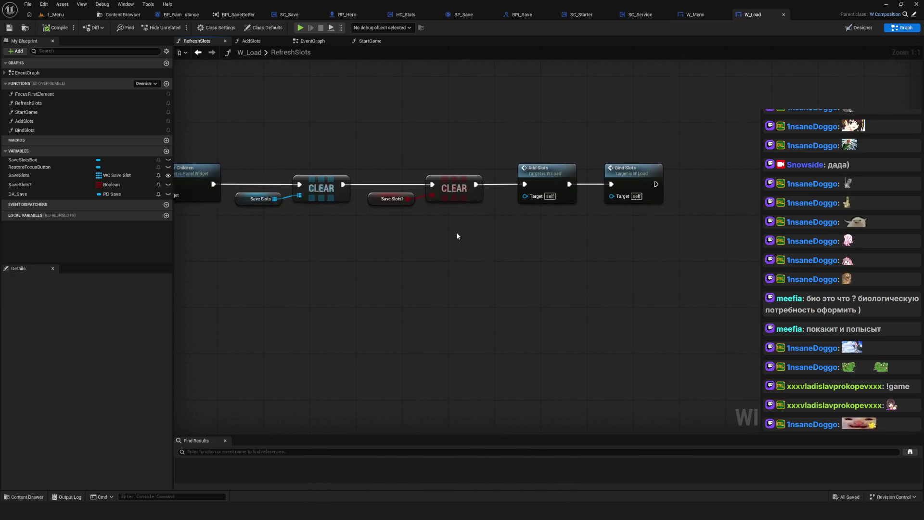
Open AddSlots and inspect its Does Save Game Exist node and For Each Loop.
double_click(546, 180)
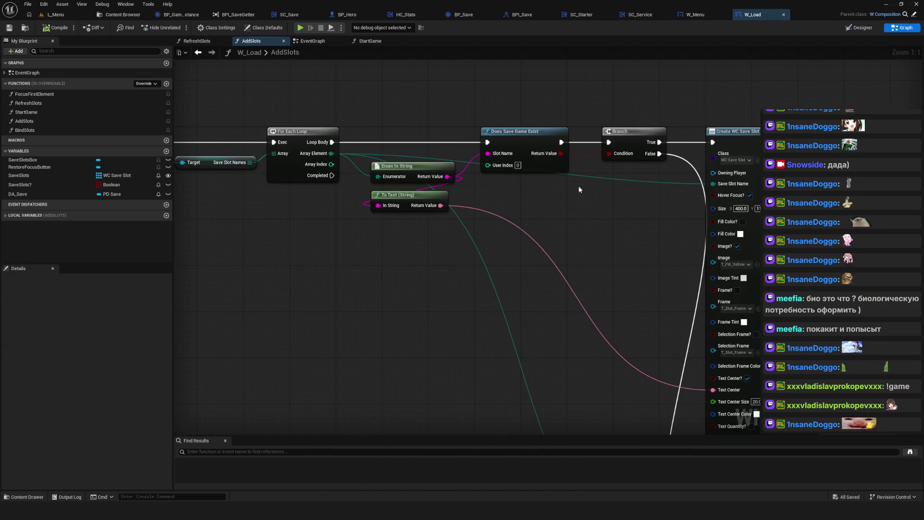
left_click_drag(578, 185, 504, 181)
scroll(423, 173, "down", 4)
scroll(527, 213, "up", 4)
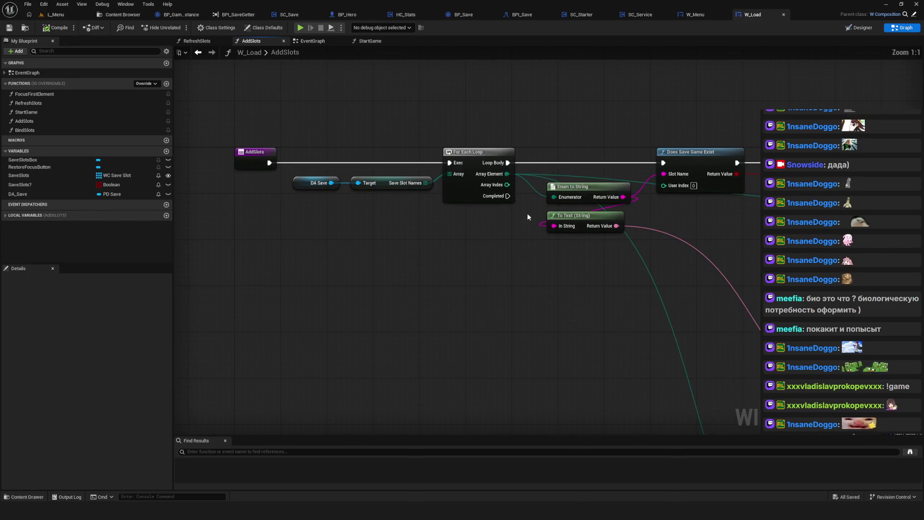
mouse_move(454, 210)
left_mouse_down()
mouse_move(447, 189)
mouse_move(475, 193)
left_mouse_up()
left_click_drag(430, 83, 476, 198)
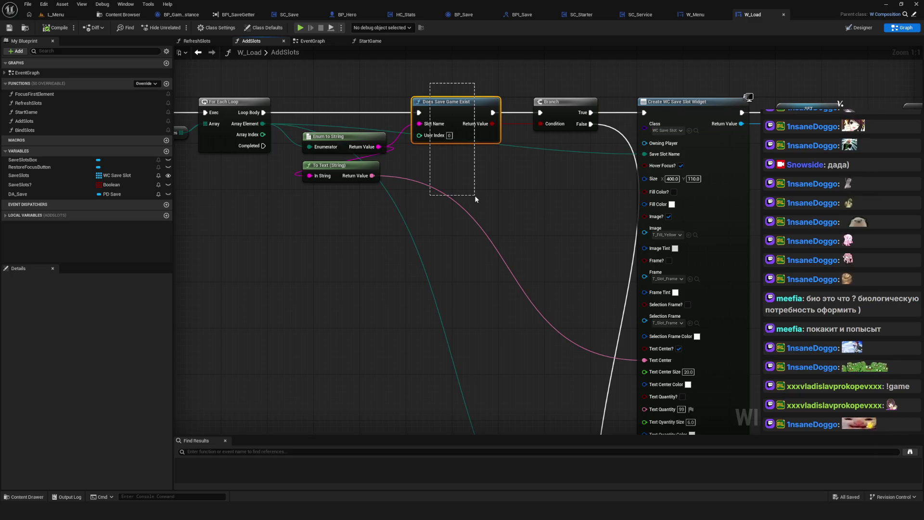
left_click_drag(475, 199, 475, 199)
scroll(591, 213, "down", 1)
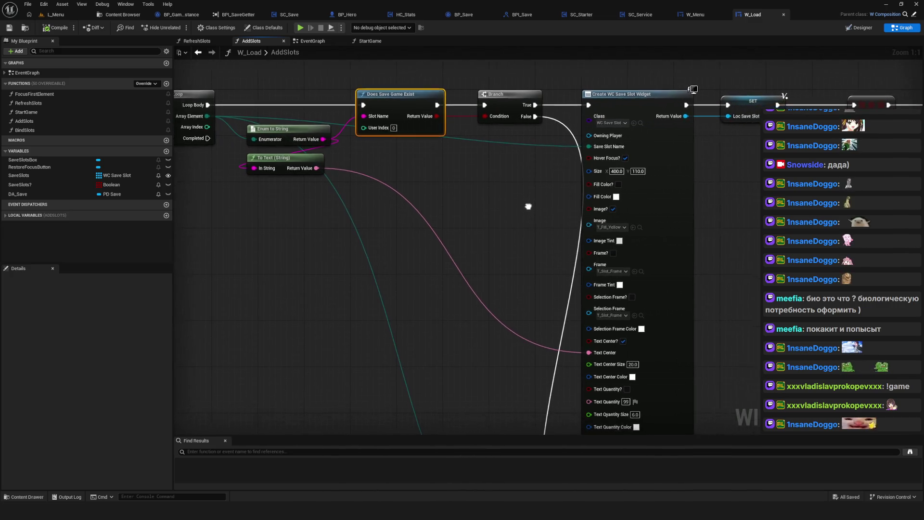
mouse_move(462, 212)
left_mouse_down()
mouse_move(524, 231)
mouse_move(569, 264)
mouse_move(636, 279)
left_mouse_up()
mouse_move(324, 200)
left_mouse_down()
mouse_move(433, 209)
mouse_move(288, 464)
left_mouse_up()
Break the Text Center wire and review the Make Margin, SET, ADD and Add Child nodes.
left_click(449, 209, "alt")
left_click_drag(472, 383, 430, 132)
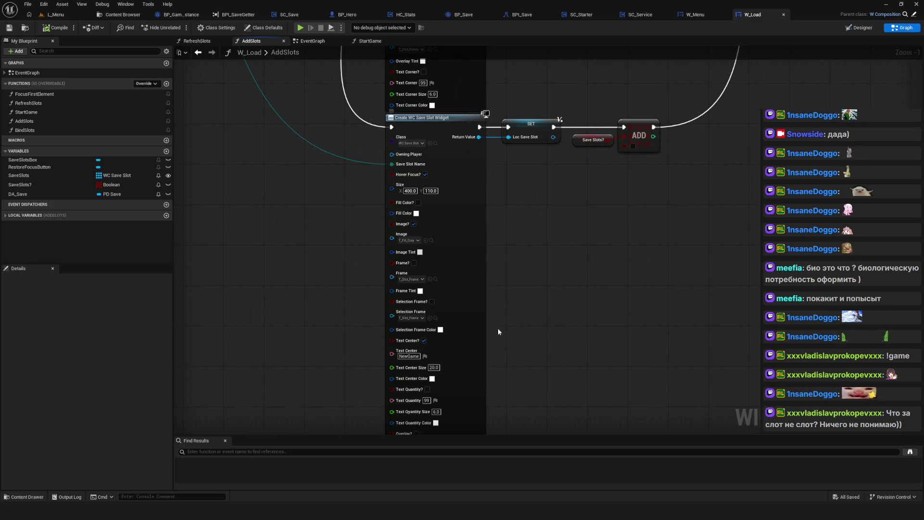
mouse_move(619, 166)
left_mouse_down()
mouse_move(392, 329)
mouse_move(395, 366)
left_mouse_up()
left_click_drag(455, 246, 311, 86)
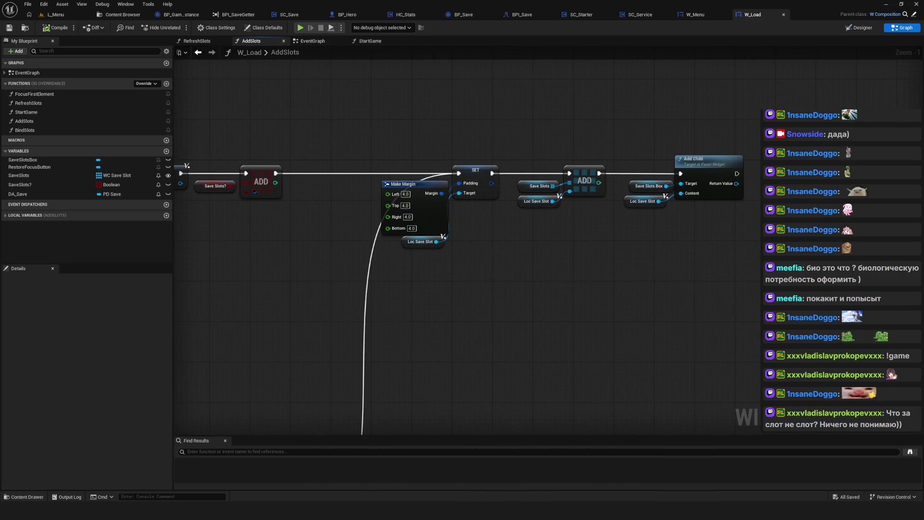
left_click_drag(695, 222, 522, 227)
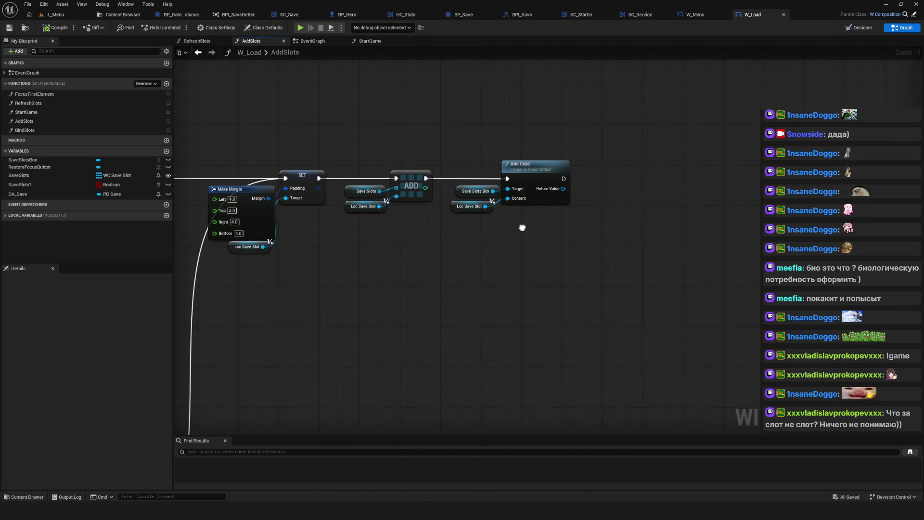
Return to the EventGraph and frame the Refresh Slots events.
left_click(319, 42)
scroll(430, 215, "down", 6)
scroll(440, 218, "up", 4)
mouse_move(455, 240)
left_mouse_down()
mouse_move(518, 242)
mouse_move(461, 272)
left_mouse_up()
Switch to PureRef, zoom into the red CurrentState diagram, then zoom back out.
mouse_move(288, 519)
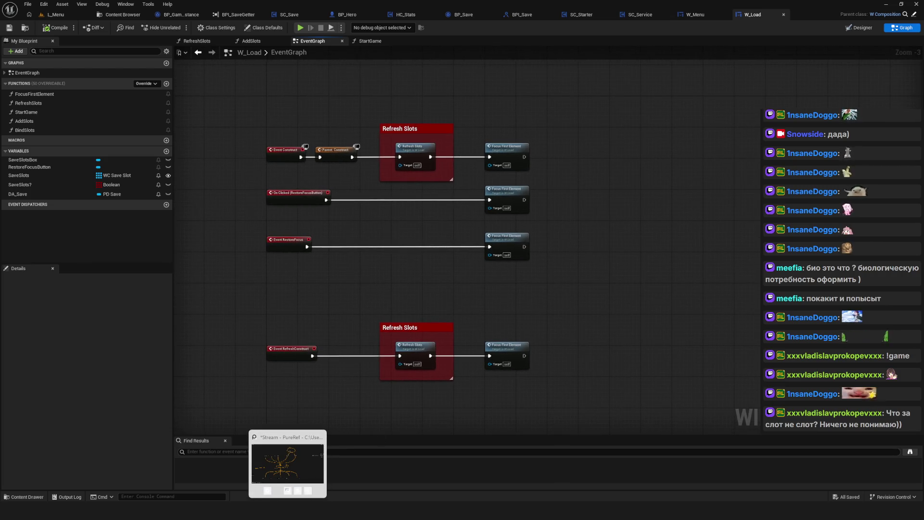
left_click(287, 463)
scroll(466, 284, "down", 5)
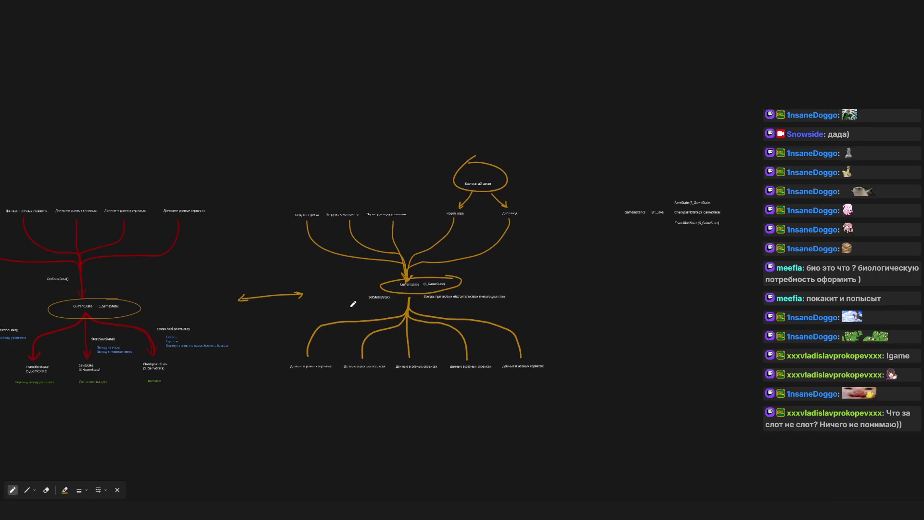
left_click_drag(421, 302, 433, 304)
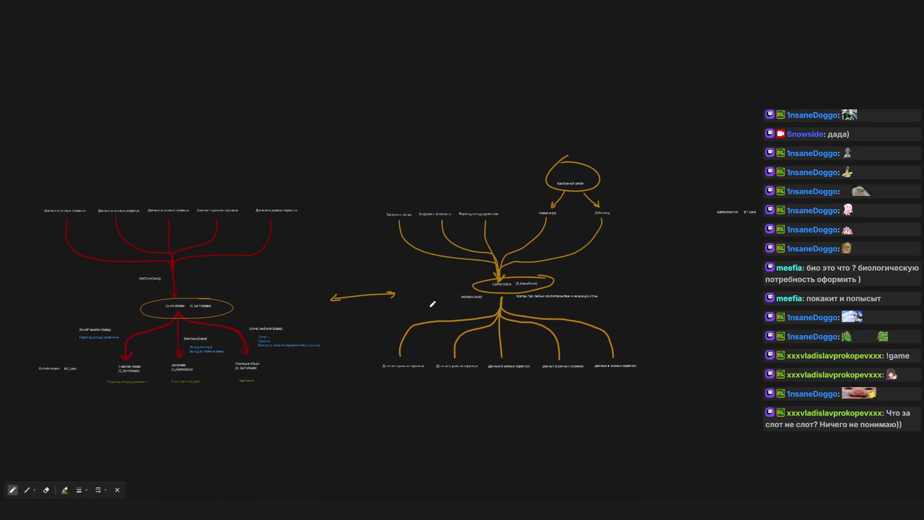
left_click_drag(317, 323, 365, 324)
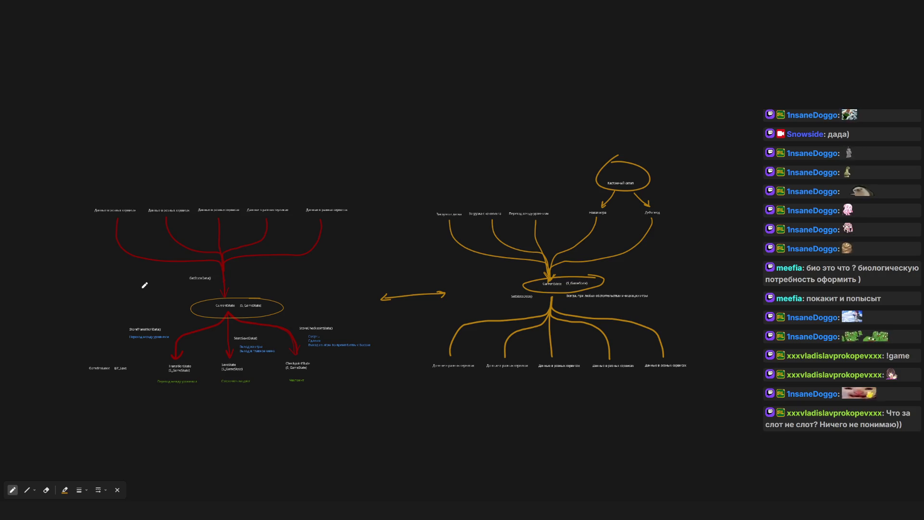
scroll(154, 298, "up", 6)
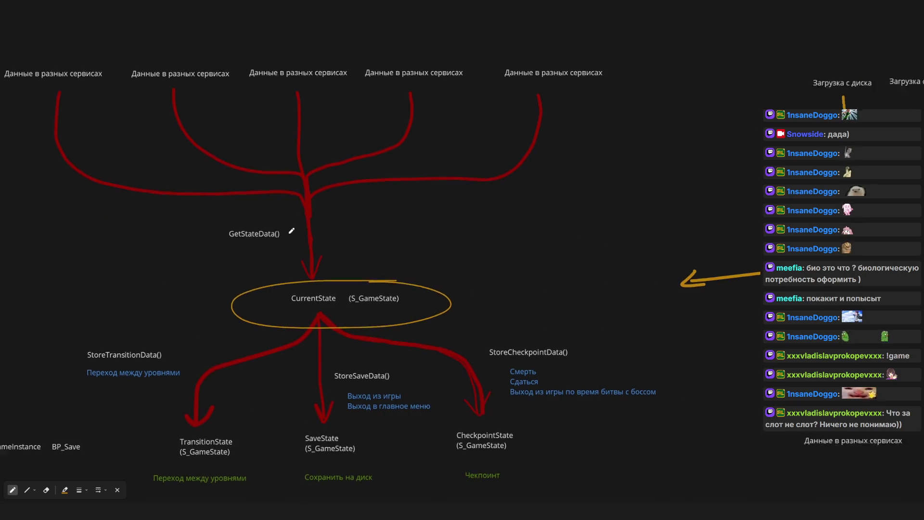
scroll(483, 252, "up", 3)
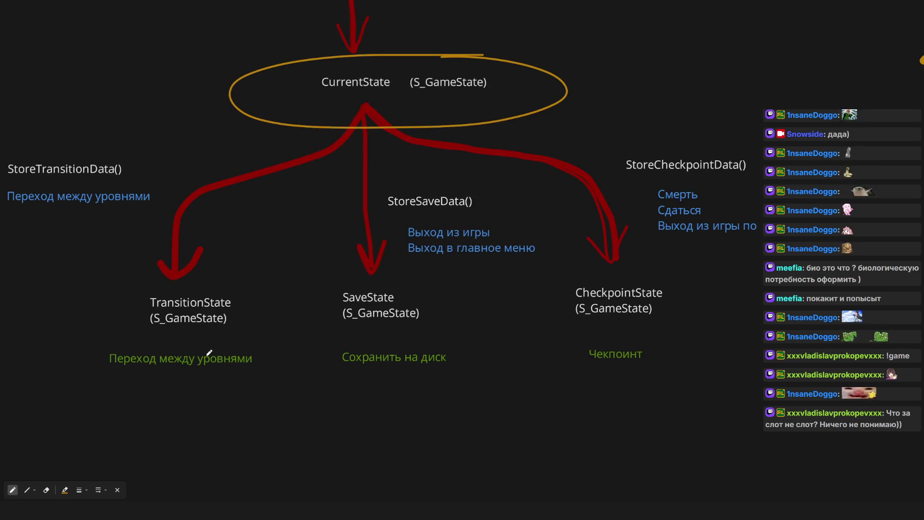
scroll(169, 431, "left", 2)
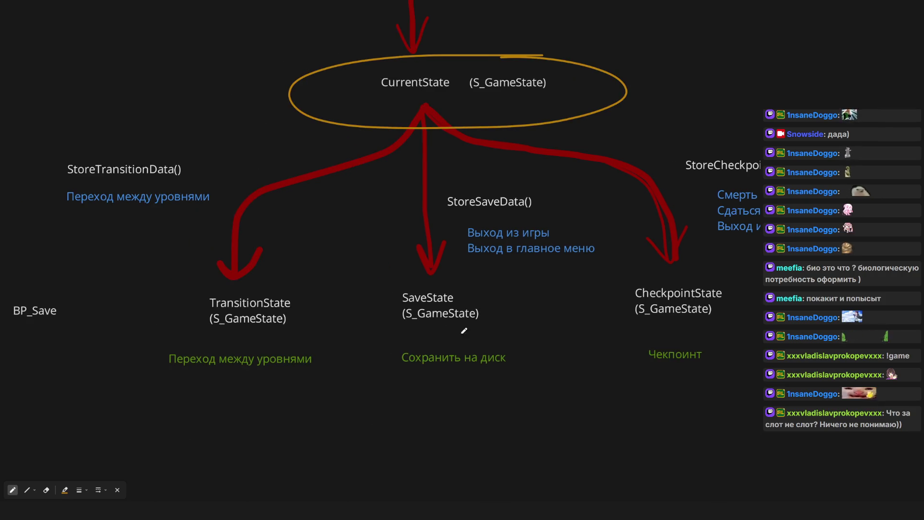
scroll(481, 342, "down", 6)
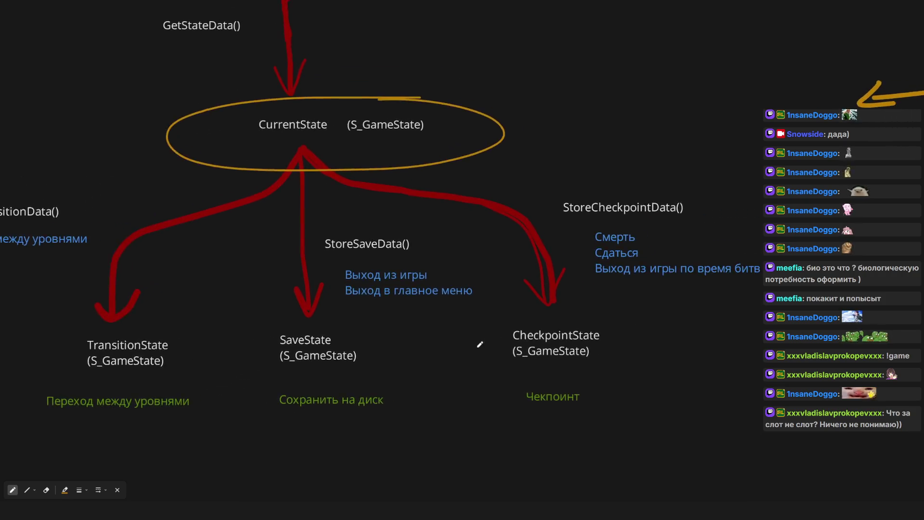
scroll(387, 331, "right", 4)
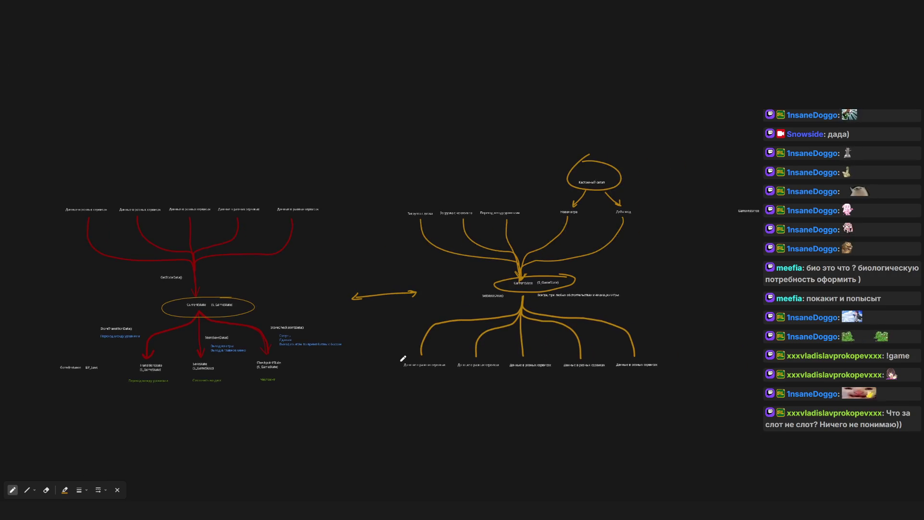
scroll(308, 356, "right", 3)
scroll(274, 344, "up", 5)
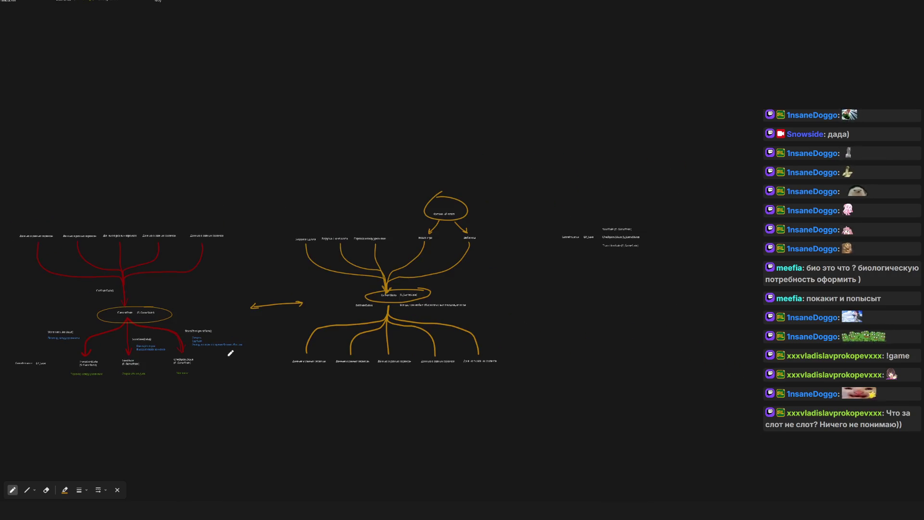
scroll(481, 348, "up", 1)
scroll(477, 358, "down", 3)
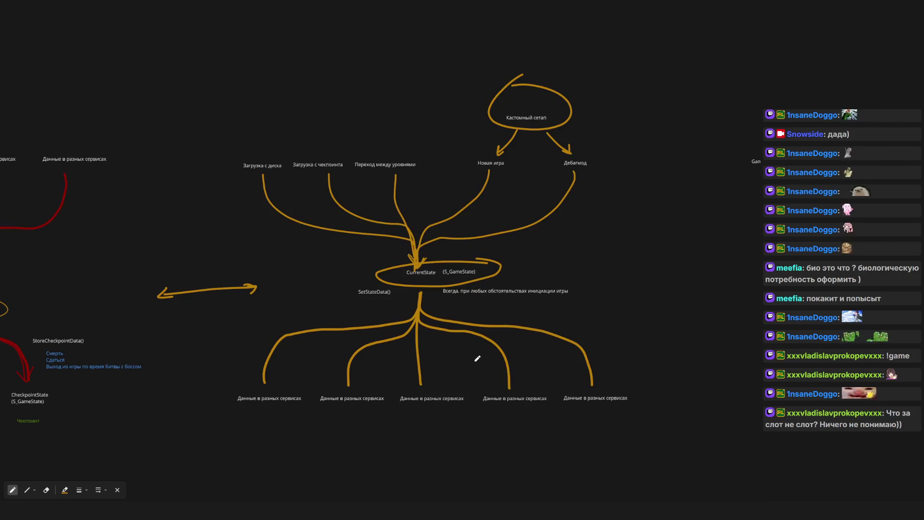
scroll(476, 353, "left", 1)
scroll(495, 357, "up", 2)
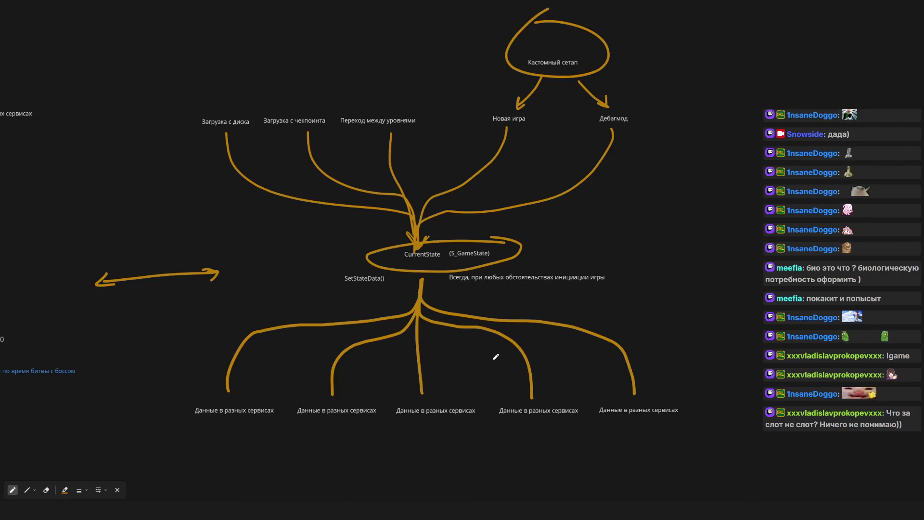
scroll(495, 360, "up", 1)
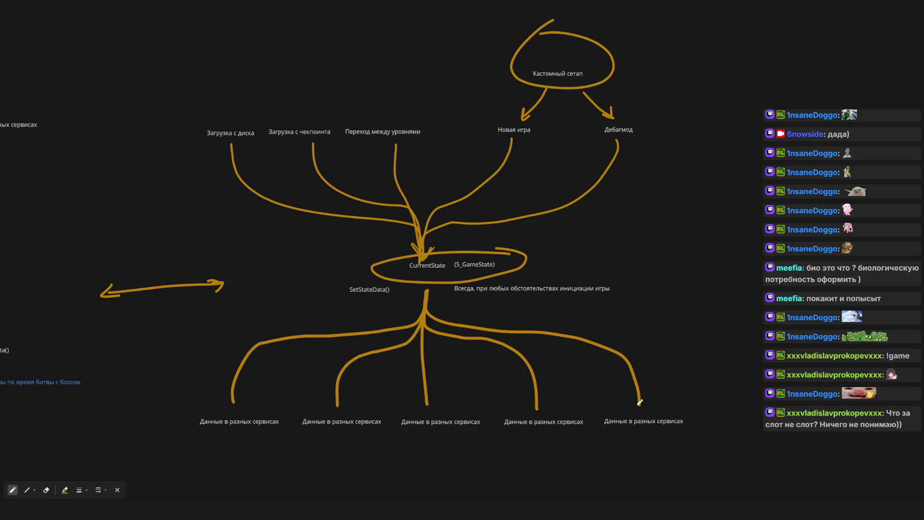
mouse_move(214, 70)
left_mouse_down()
mouse_move(215, 104)
mouse_move(235, 97)
left_mouse_up()
left_click_drag(308, 78, 303, 120)
mouse_move(294, 102)
left_mouse_down()
mouse_move(313, 113)
mouse_move(342, 167)
left_mouse_up()
scroll(382, 103, "right", 5)
scroll(382, 103, "up", 3)
scroll(287, 175, "up", 3)
scroll(436, 163, "right", 4)
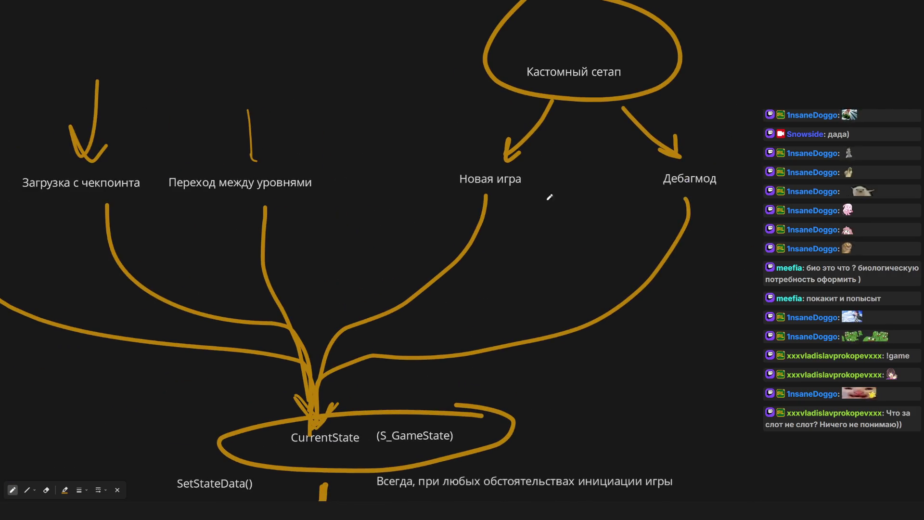
left_click_drag(380, 105, 457, 145)
left_click_drag(822, 58, 761, 139)
key("ctrl+z")
key("ctrl+z")
key("ctrl+z")
scroll(558, 219, "down", 6)
scroll(558, 219, "up", 3)
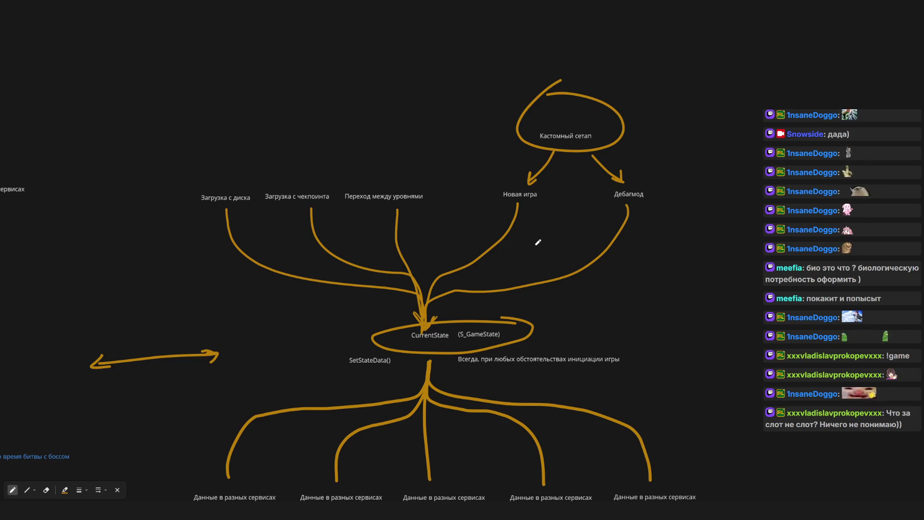
scroll(530, 243, "up", 1)
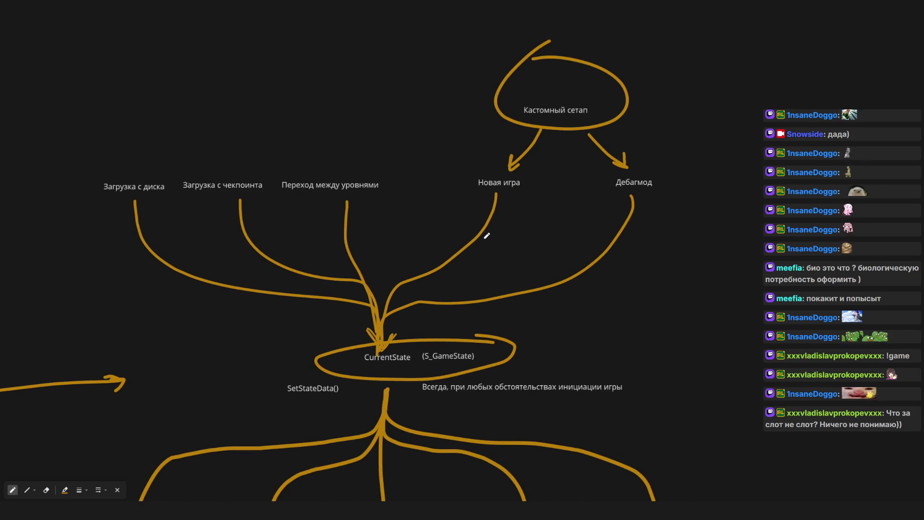
left_click_drag(522, 224, 438, 245)
scroll(438, 245, "up", 2)
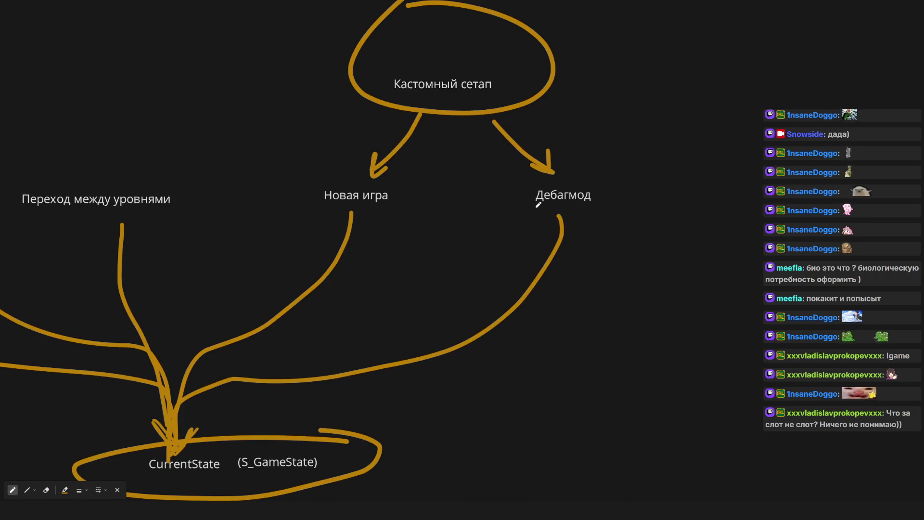
left_click(886, 6)
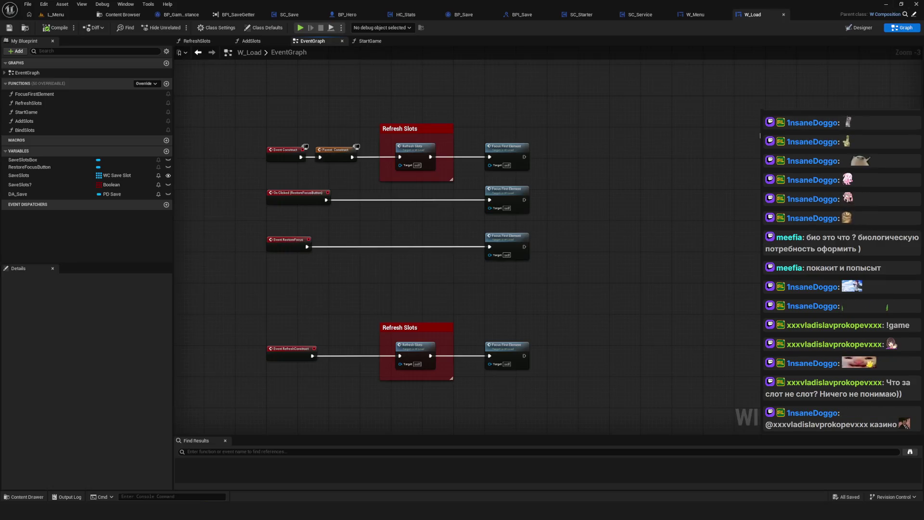
Pan W_Load's EventGraph to the event nodes and open the StartGame function.
scroll(426, 251, "down", 3)
scroll(425, 251, "up", 6)
left_click_drag(428, 251, 416, 314)
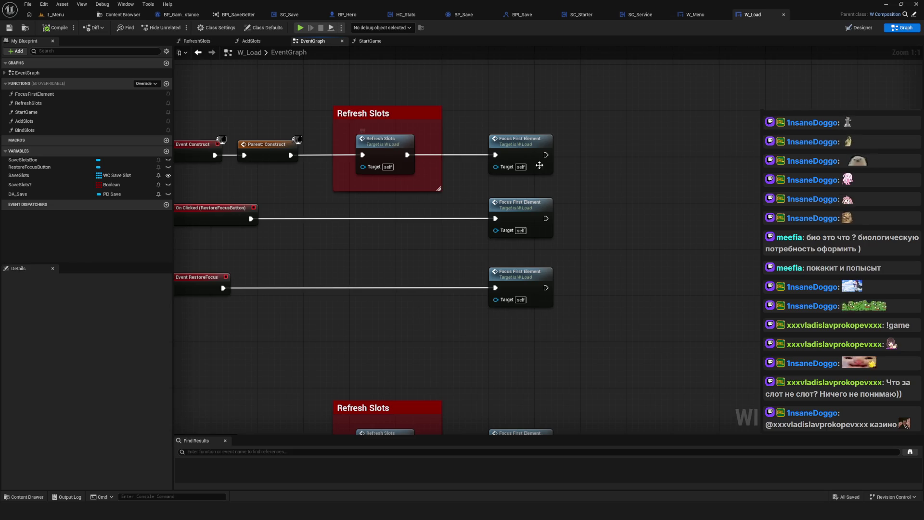
scroll(409, 308, "down", 4)
scroll(392, 336, "up", 4)
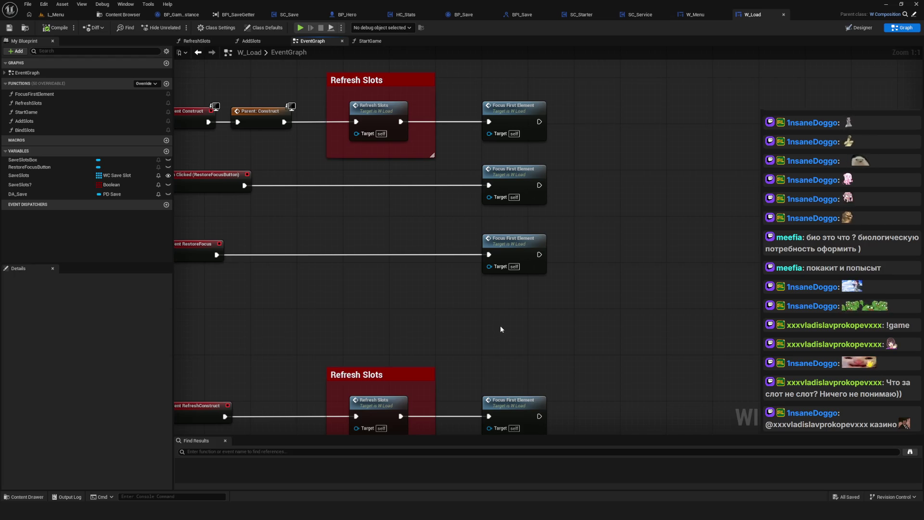
scroll(399, 281, "down", 2)
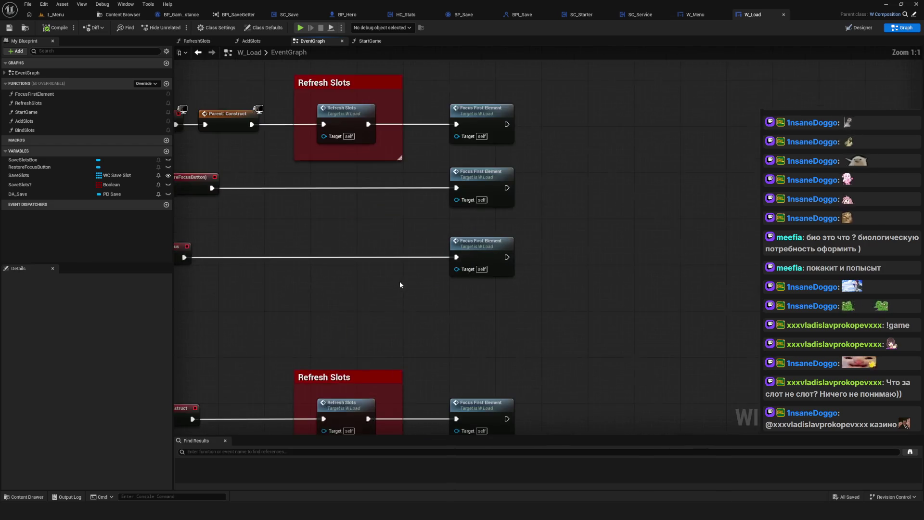
scroll(491, 316, "up", 1)
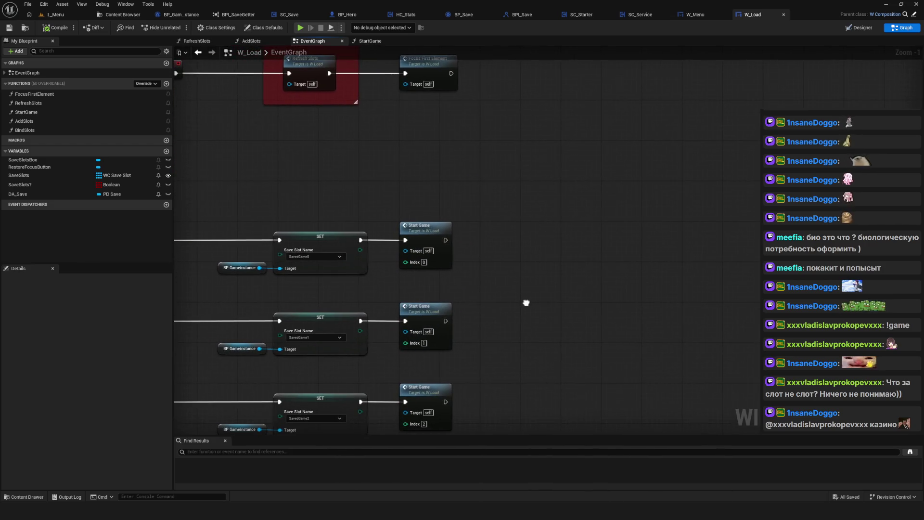
scroll(526, 303, "down", 4)
scroll(510, 285, "up", 6)
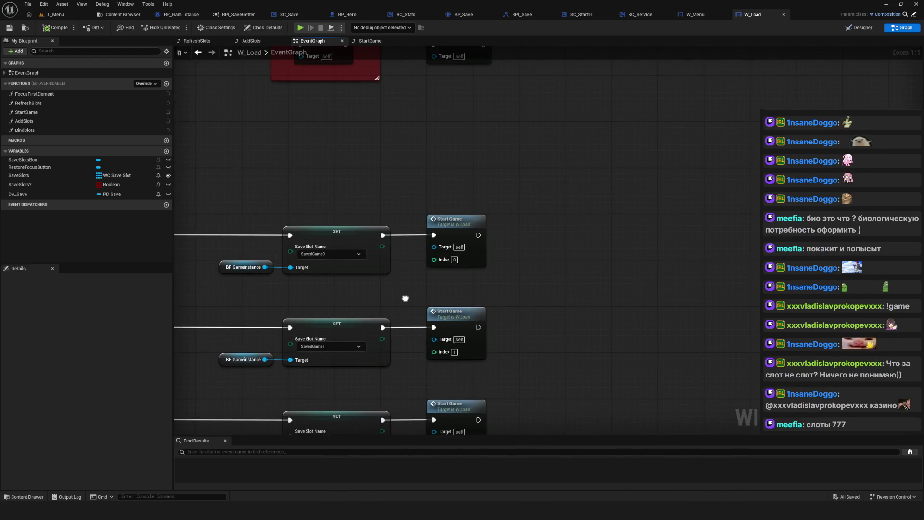
double_click(446, 255)
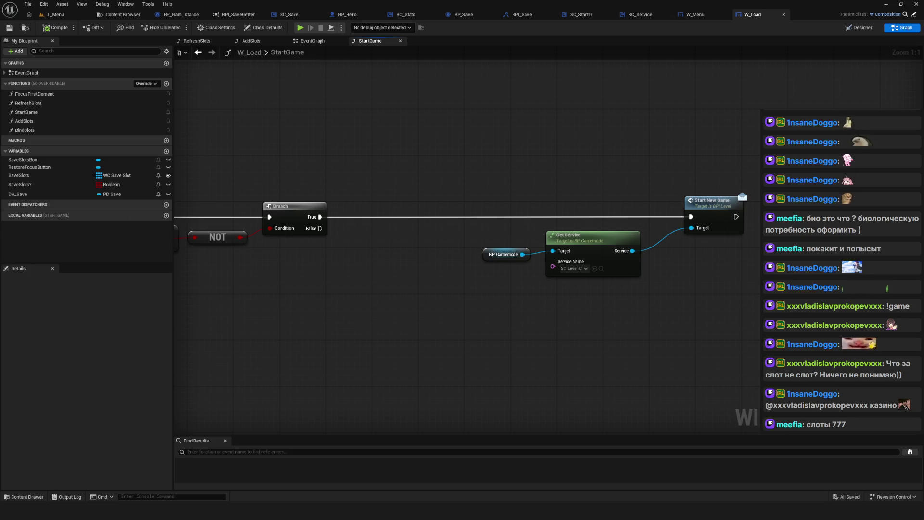
Inspect StartGame's GET, NOT and BP Gamemode nodes, then select Start New Game.
mouse_move(358, 209)
left_mouse_down()
mouse_move(581, 282)
mouse_move(582, 272)
left_mouse_up()
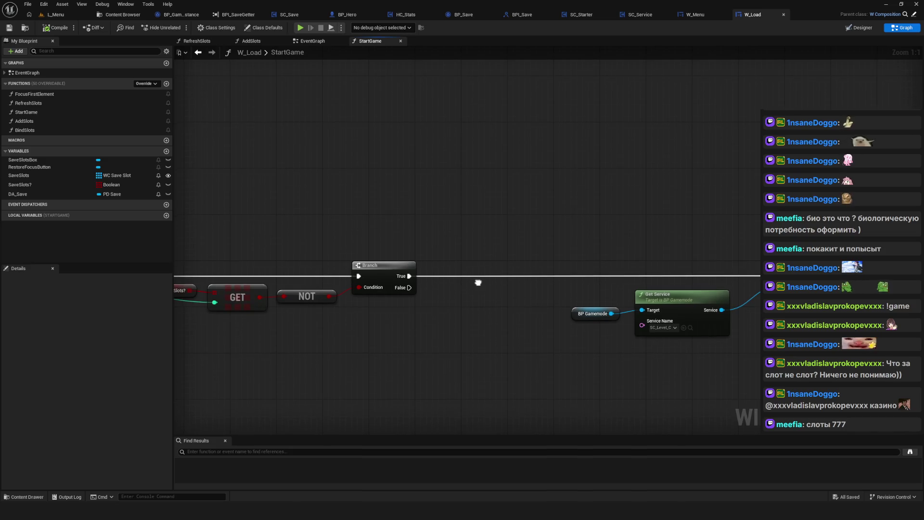
left_click_drag(446, 293, 506, 294)
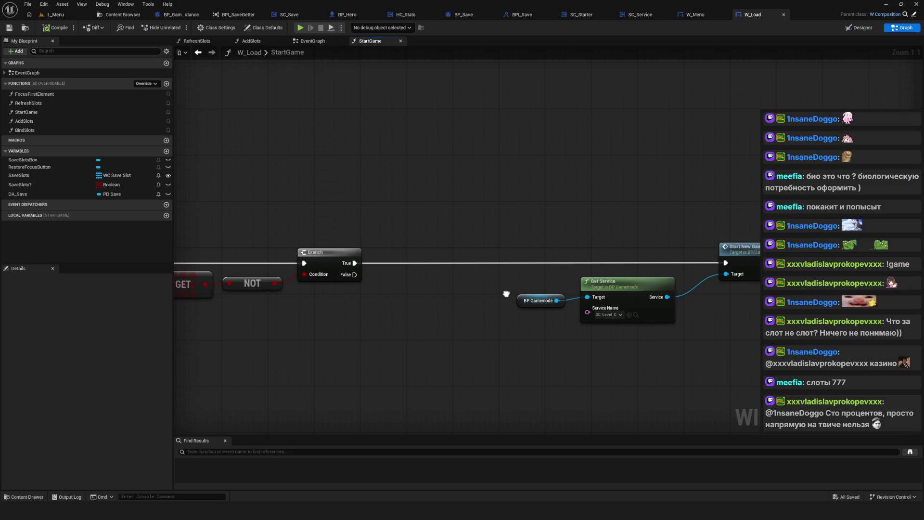
left_click_drag(677, 324, 485, 218)
mouse_move(488, 339)
left_mouse_down()
mouse_move(578, 322)
mouse_move(765, 311)
mouse_move(407, 304)
left_mouse_up()
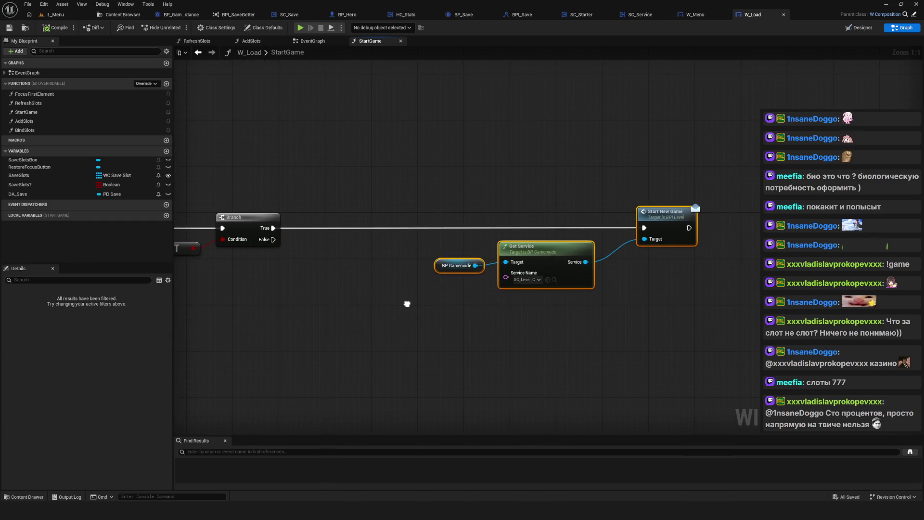
left_click(669, 222)
Open the StartNewGame definition, close BPI_Level, and pick SC_Level from the Level services folder.
double_click(669, 222)
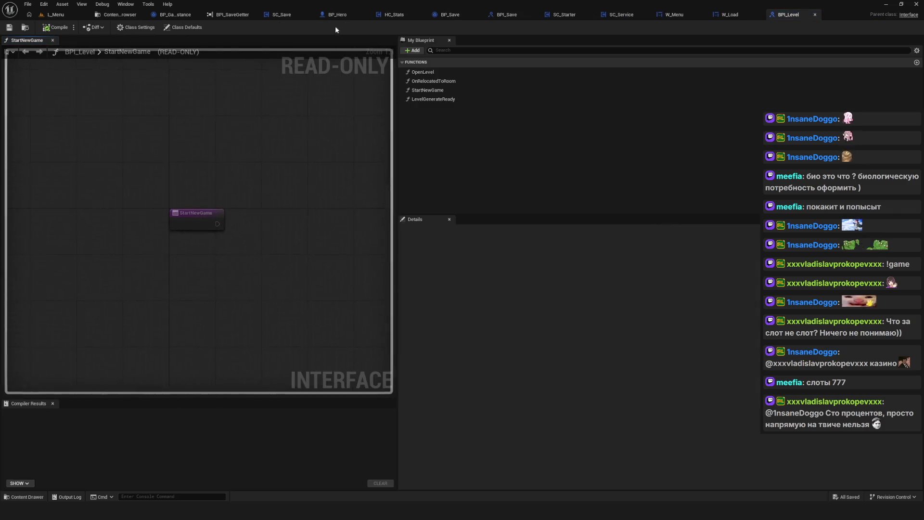
left_click(815, 15)
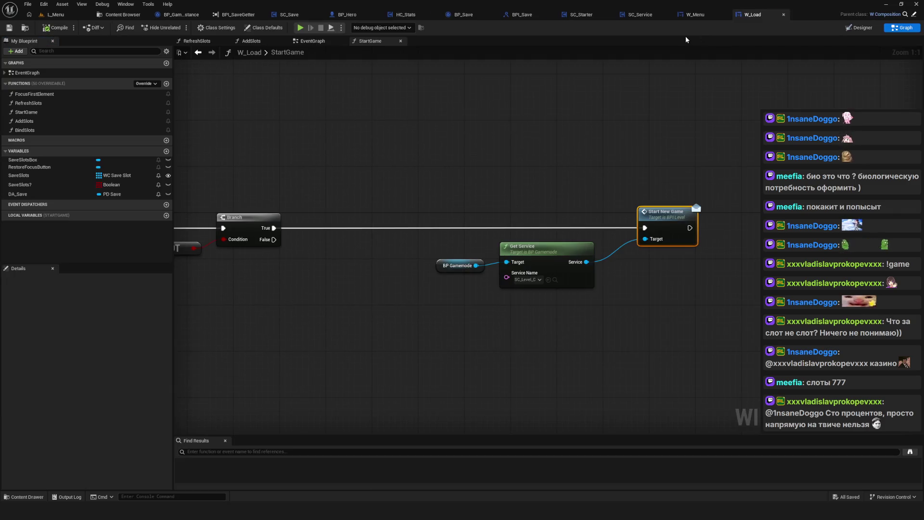
left_click(123, 15)
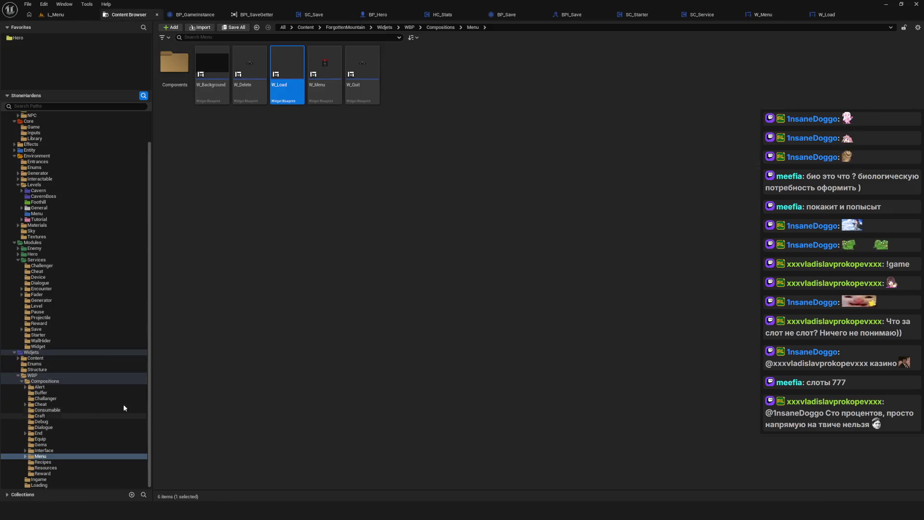
left_click(36, 306)
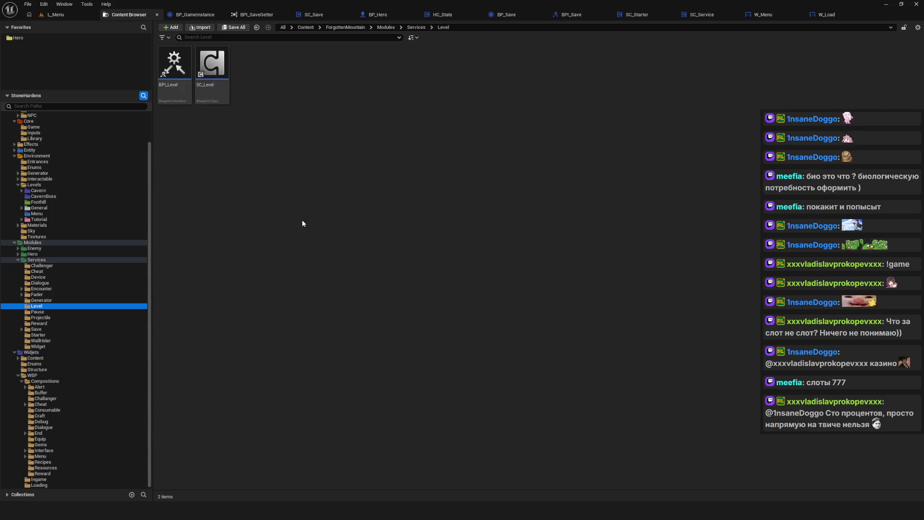
left_click(212, 67)
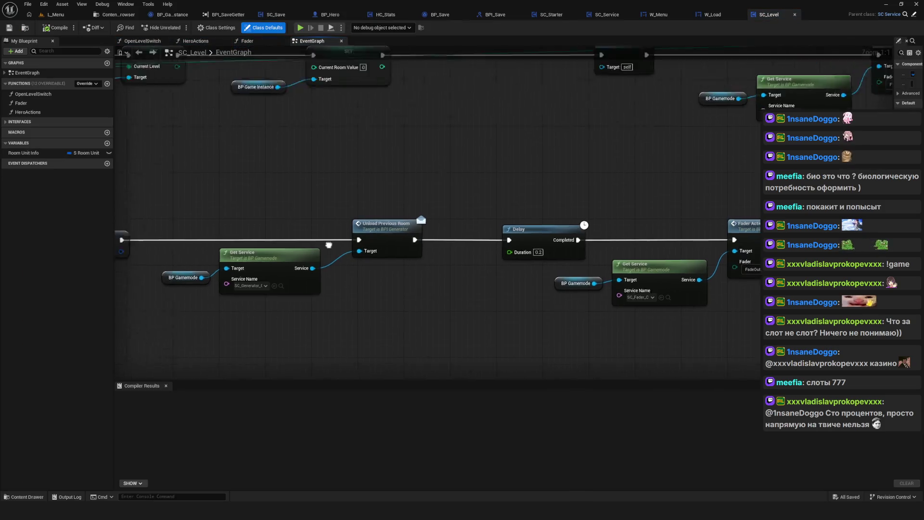
Trace SC_Level's StartNewGame chain through Create Save, Add Condition Tag and Open Level, then save.
mouse_move(338, 111)
left_mouse_down()
mouse_move(322, 368)
mouse_move(124, 345)
mouse_move(267, 360)
left_mouse_up()
mouse_move(277, 163)
left_mouse_down()
mouse_move(512, 331)
mouse_move(512, 312)
mouse_move(472, 288)
left_mouse_up()
mouse_move(289, 195)
left_mouse_down()
mouse_move(295, 226)
mouse_move(391, 236)
left_mouse_up()
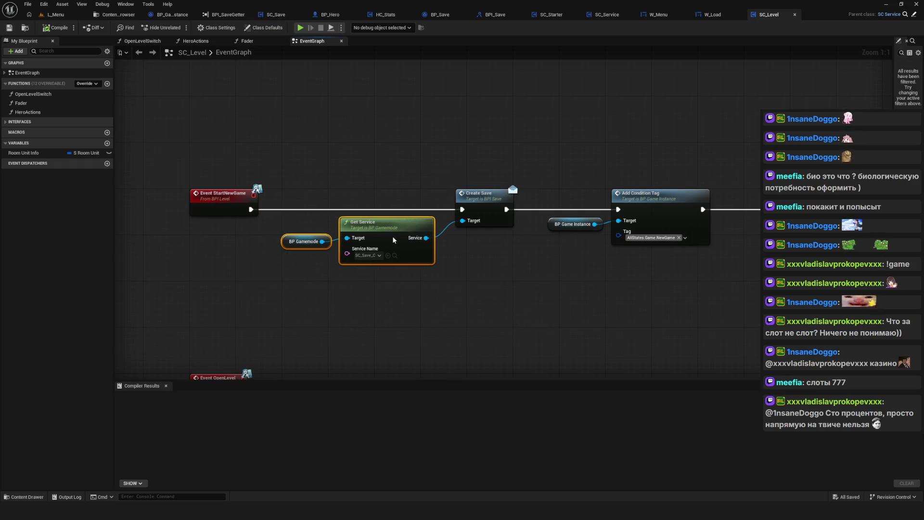
left_click_drag(455, 314, 411, 306)
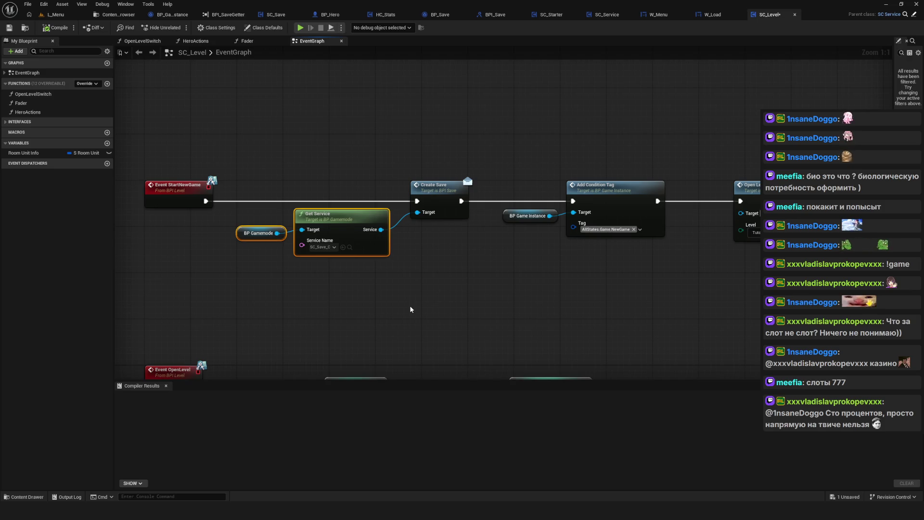
left_click_drag(410, 308, 388, 310)
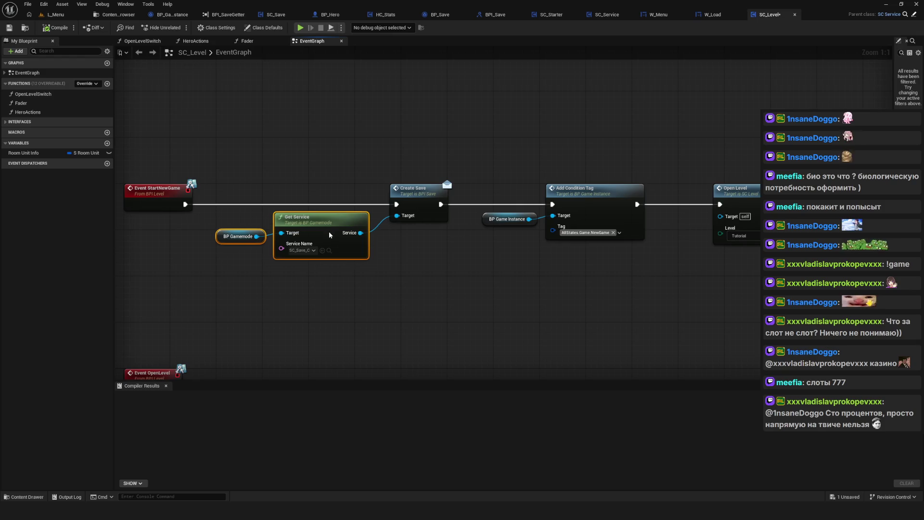
left_click_drag(440, 290, 371, 288)
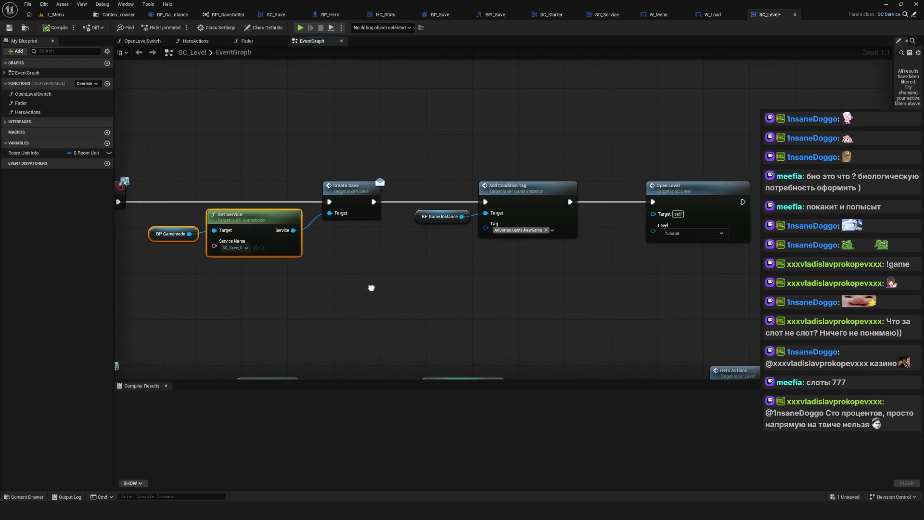
left_click_drag(405, 170, 770, 278)
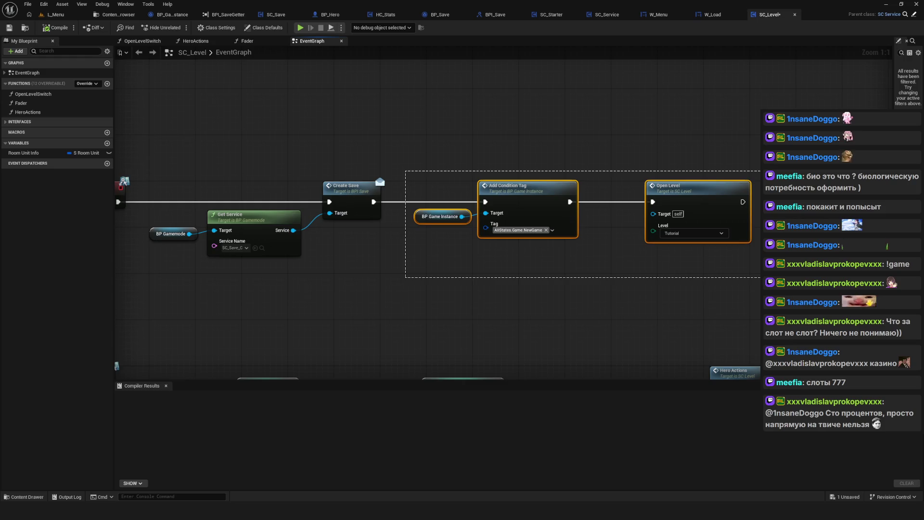
left_click(770, 278)
key("ctrl+s")
Review the Get Service and Create Save nodes, then switch to the whiteboard.
mouse_move(468, 231)
left_mouse_down()
mouse_move(435, 256)
mouse_move(444, 245)
left_mouse_up()
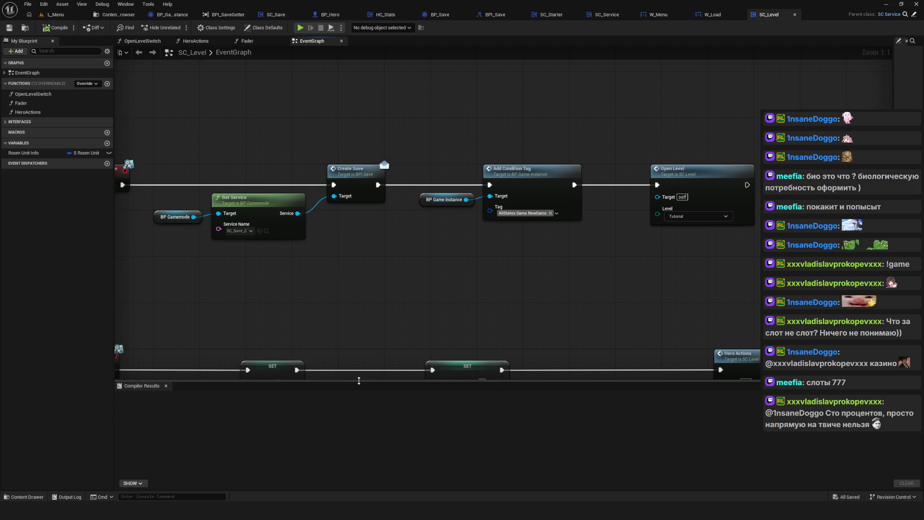
left_click_drag(357, 381, 373, 407)
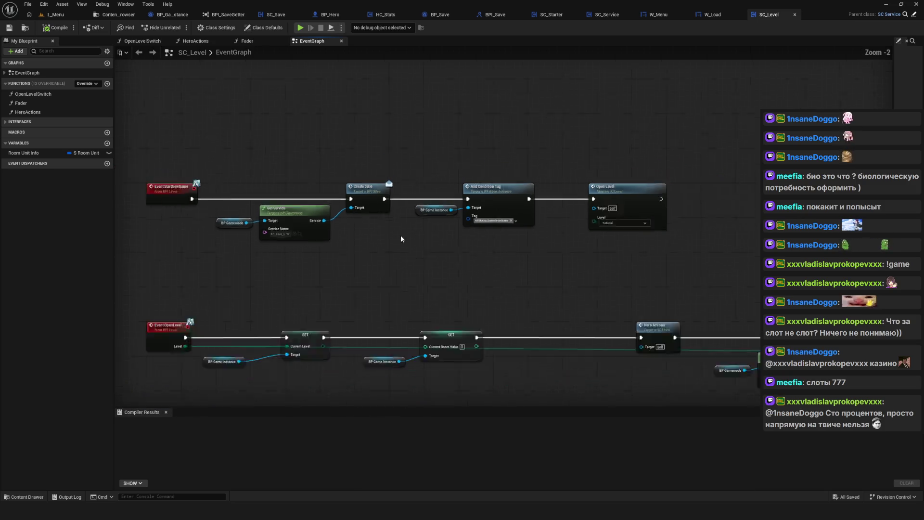
left_click_drag(238, 128, 453, 280)
mouse_move(306, 101)
left_mouse_down()
mouse_move(359, 231)
mouse_move(525, 290)
left_mouse_up()
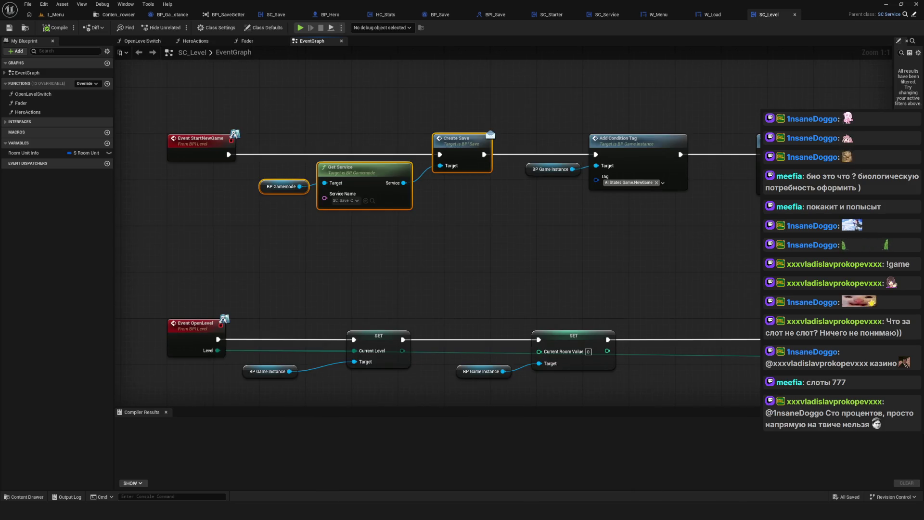
mouse_move(287, 511)
left_click(298, 464)
scroll(565, 313, "down", 3)
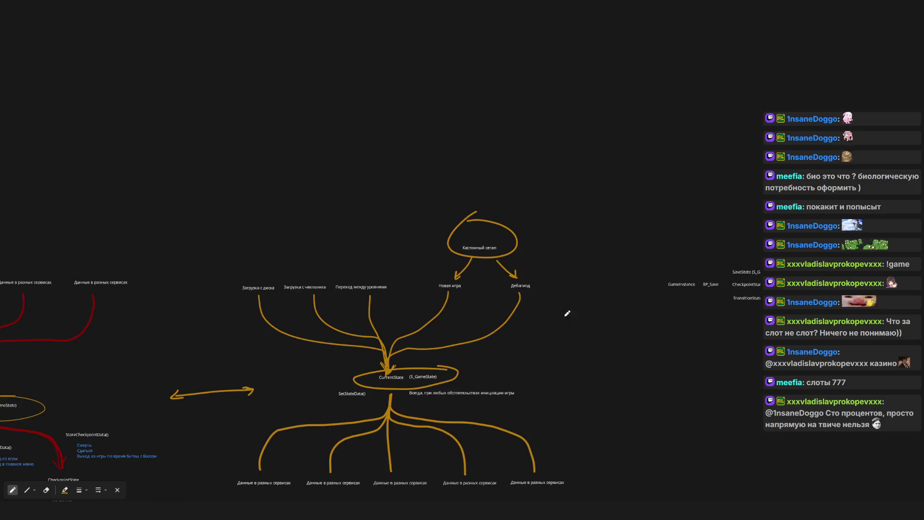
Zoom onto the CurrentState start-path diagram, then close the whiteboard.
scroll(421, 303, "up", 3)
scroll(356, 313, "right", 1)
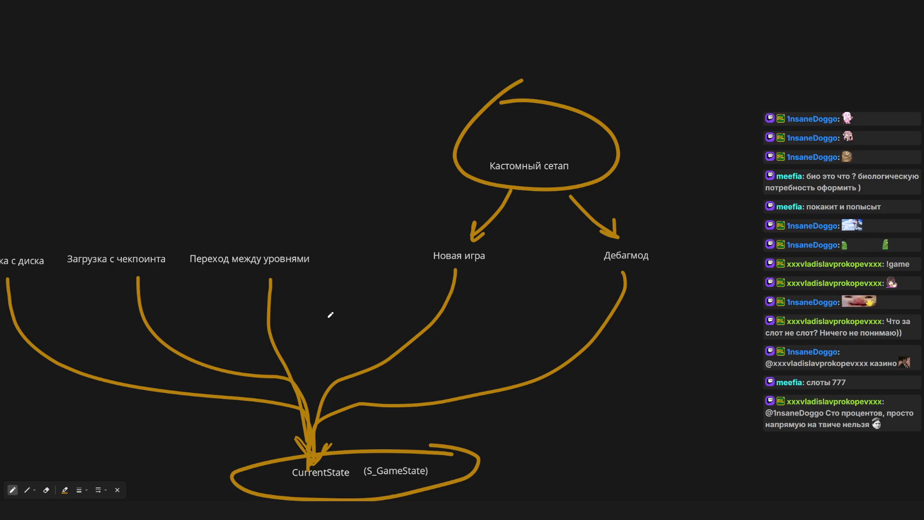
left_click(895, 6)
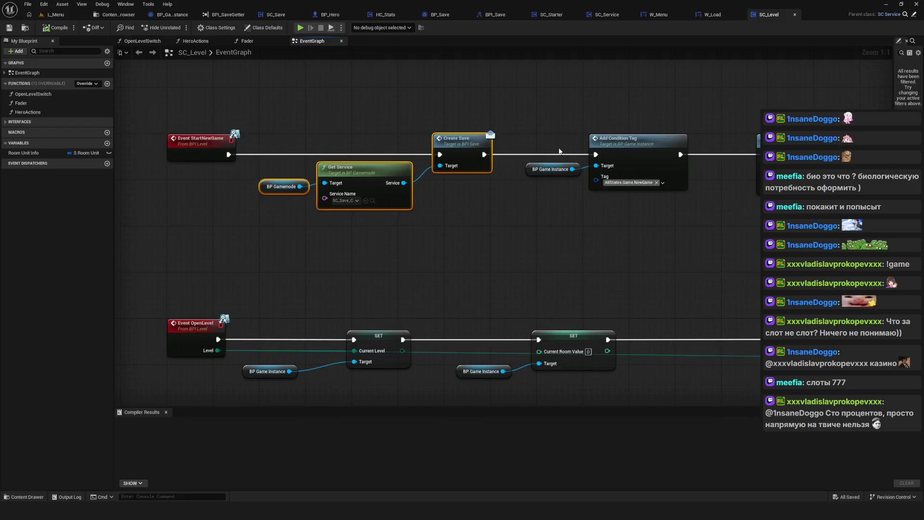
Look through BP_Save, HC_Stats and SC_Save, selecting SC_Save's Target, Enum to String and Load Game from Slot nodes.
left_click_drag(500, 102, 505, 77)
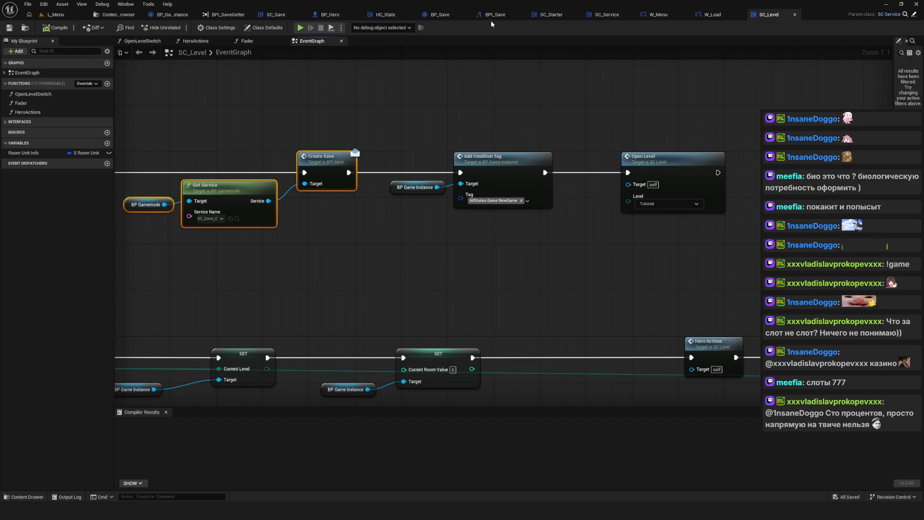
left_click(443, 16)
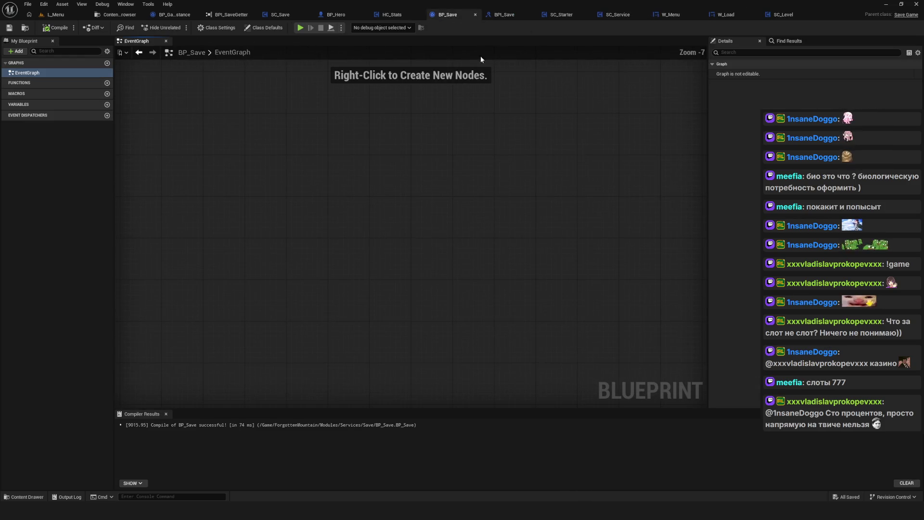
left_click(417, 15)
left_click(432, 15)
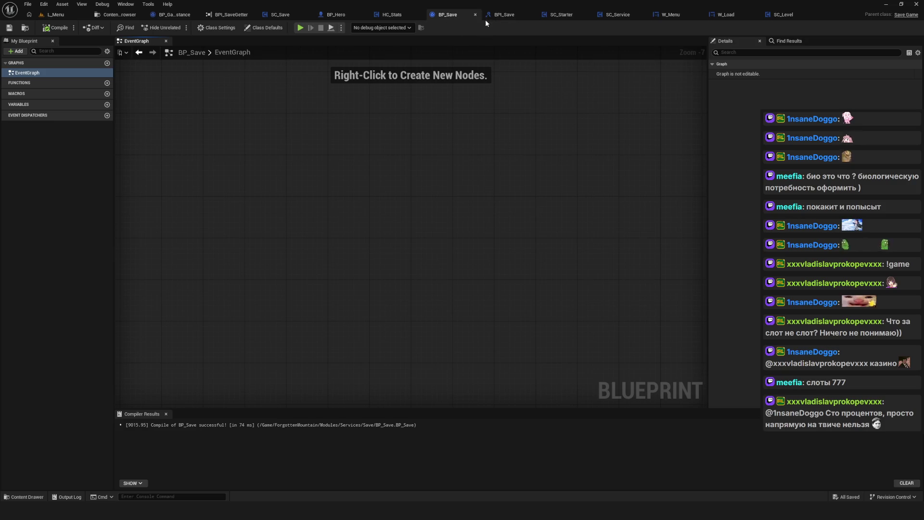
left_click(278, 16)
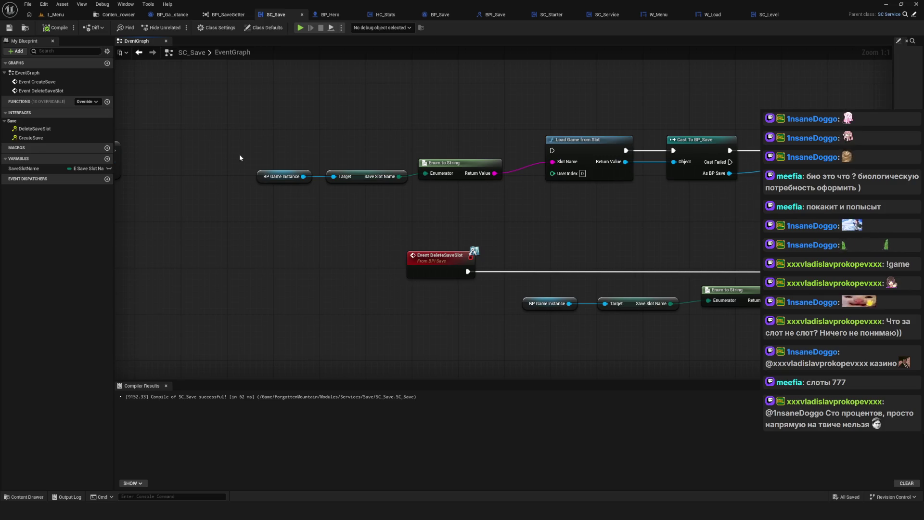
mouse_move(215, 128)
left_mouse_down()
mouse_move(262, 159)
mouse_move(554, 179)
left_mouse_up()
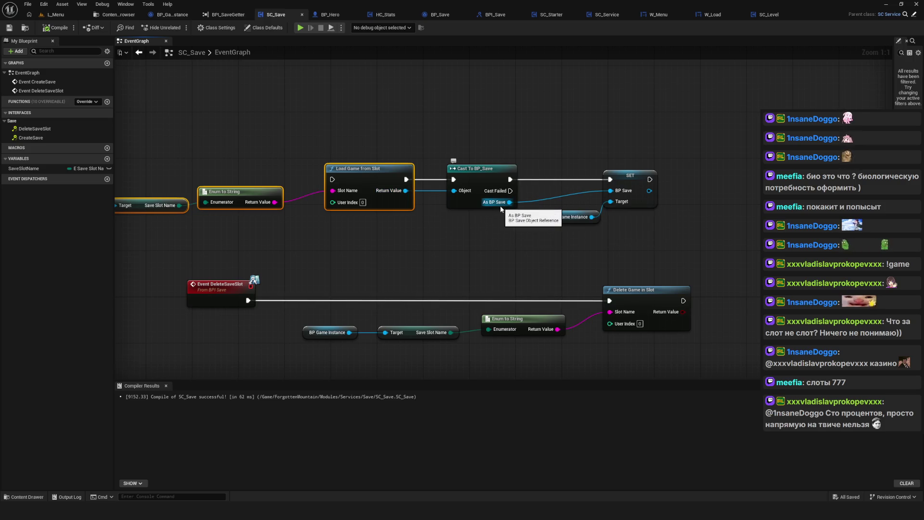
Shift the SET and BP Game Instance nodes further right, then return to the whiteboard.
mouse_move(553, 218)
left_mouse_down()
mouse_move(486, 210)
mouse_move(475, 224)
left_mouse_up()
left_click_drag(477, 138, 593, 229)
left_click_drag(517, 165, 576, 164)
left_click_drag(525, 205, 506, 205)
mouse_move(430, 234)
left_mouse_down()
mouse_move(614, 237)
mouse_move(522, 240)
left_mouse_up()
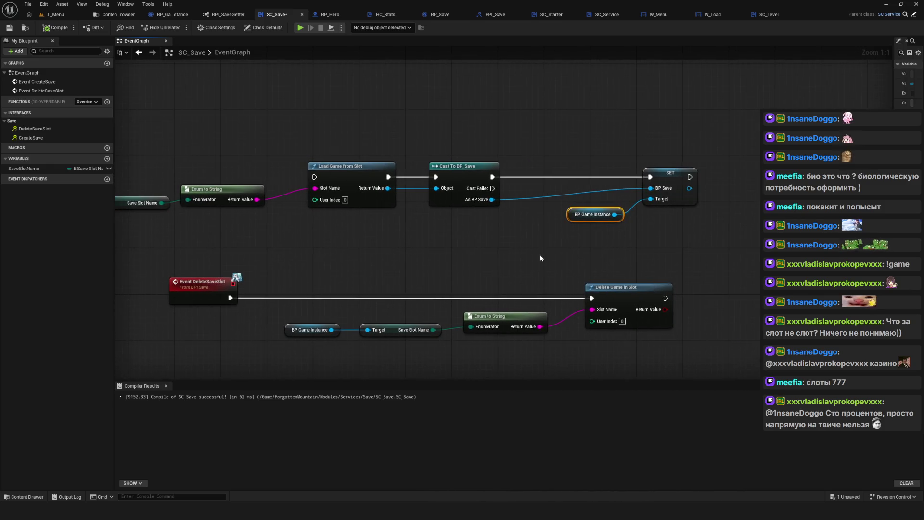
key("alt+Tab")
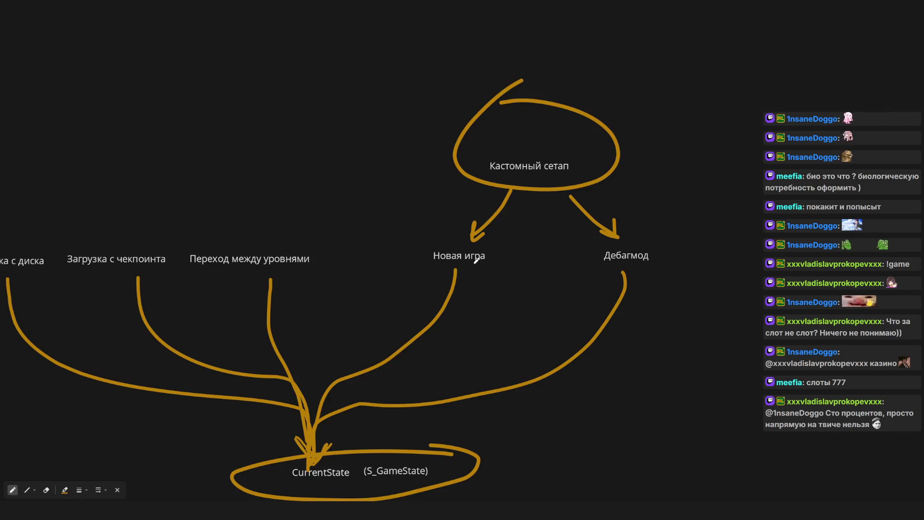
Restore the whiteboard to full screen and paste a duplicate Переход между уровнями label.
scroll(287, 212, "left", 5)
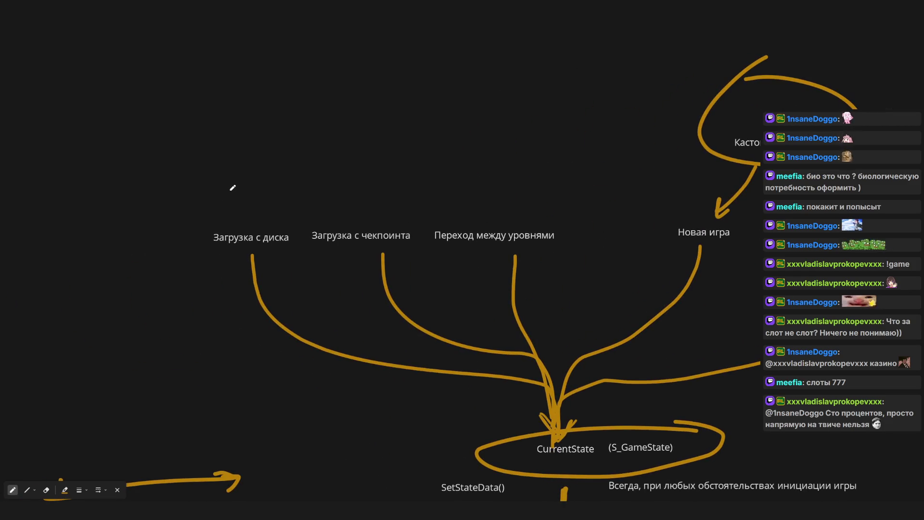
key("Escape")
key("ctrl+f")
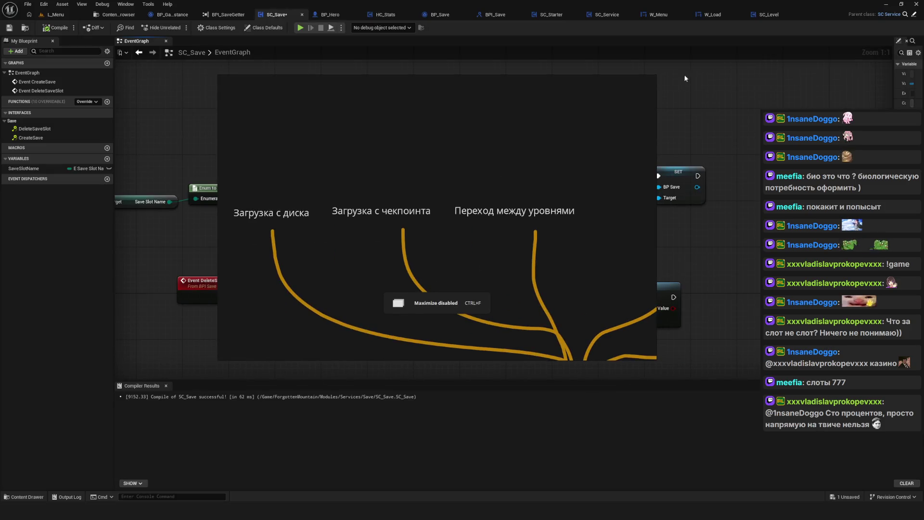
key("ctrl+f")
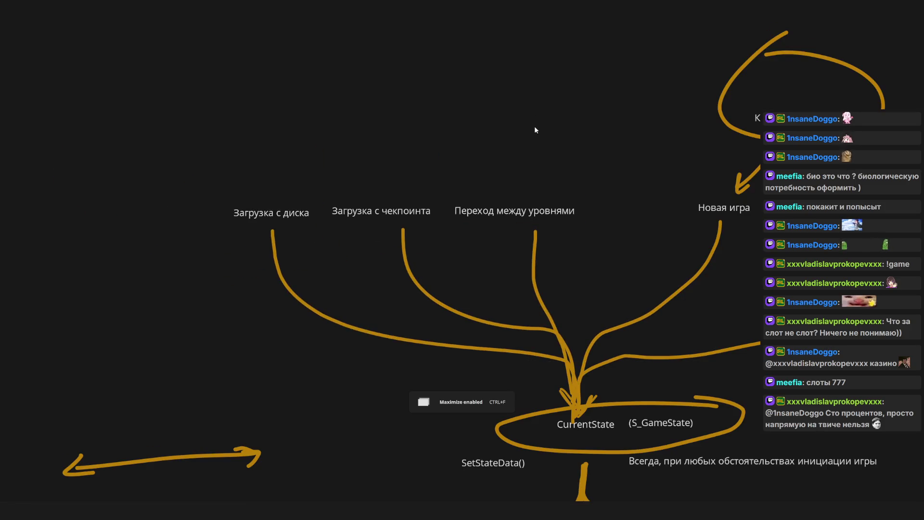
key("ctrl+v")
key("ctrl+f")
key("ctrl+f")
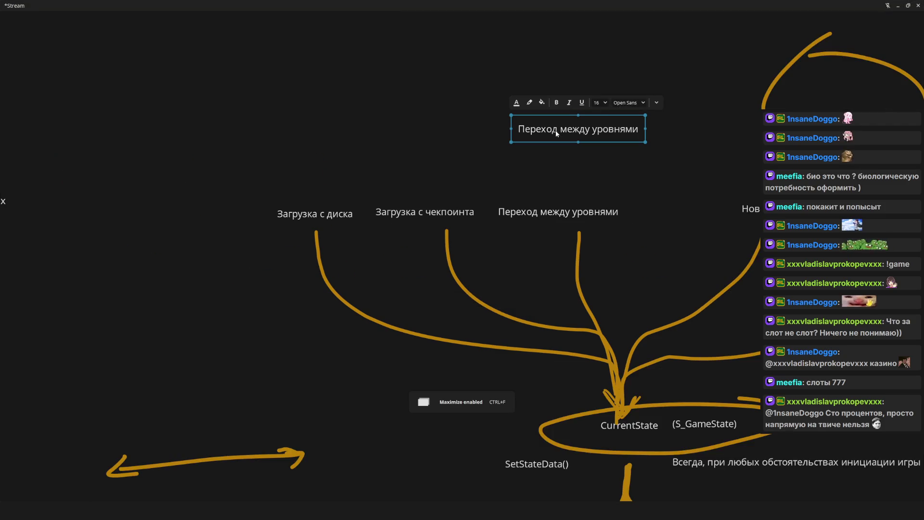
Rename the pasted label to CreateSaveSlot().
double_click(557, 133)
scroll(251, 180, "right", 5)
scroll(252, 180, "left", 5)
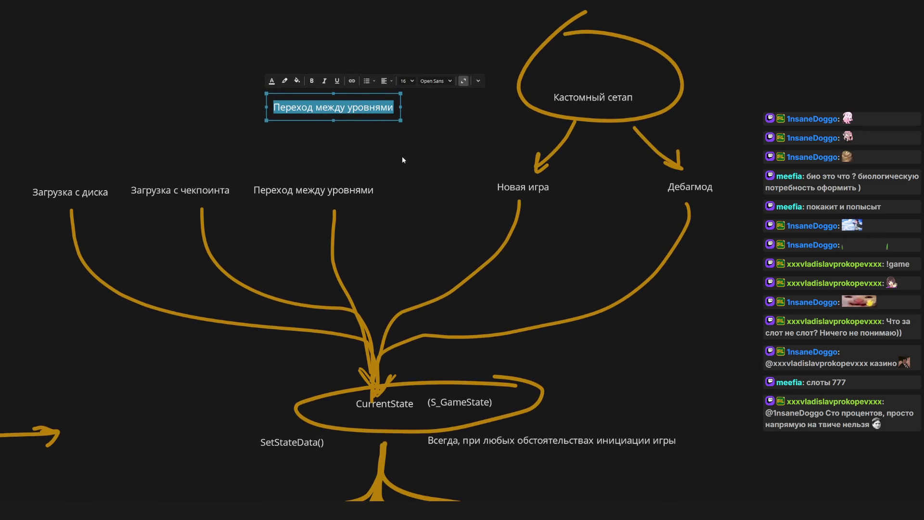
double_click(334, 113)
type("Сту")
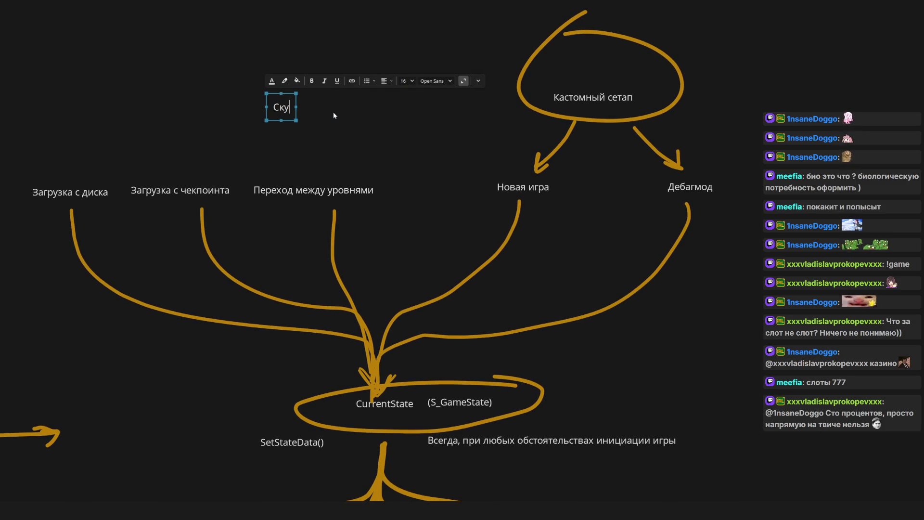
key("BackSpace")
key("BackSpace")
type("rea")
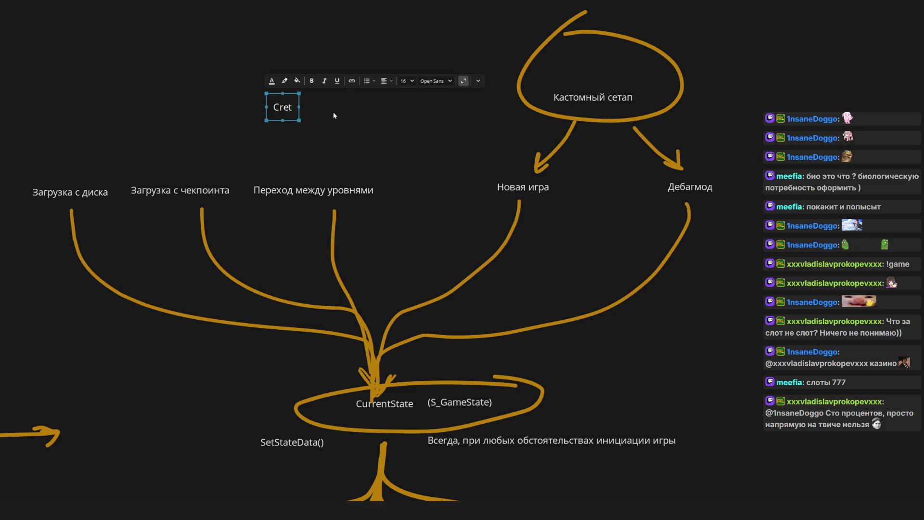
type("teSaveSlot(")
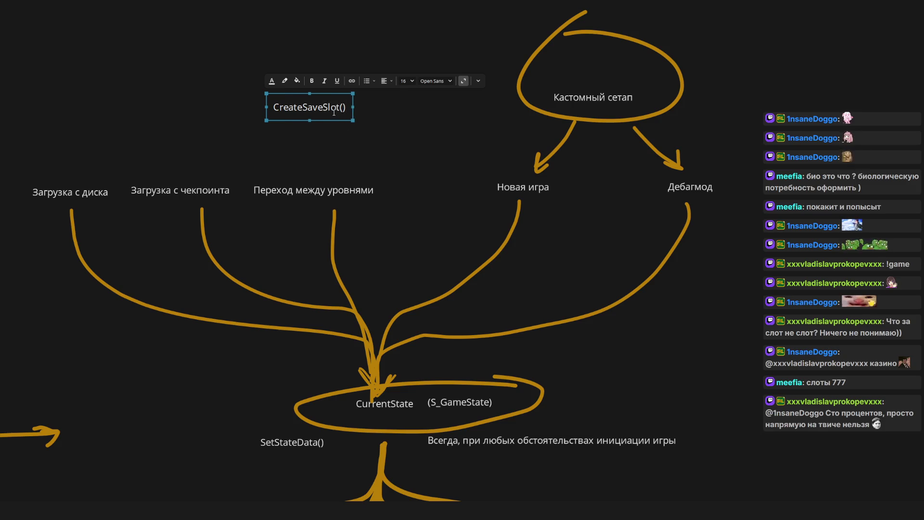
left_click(389, 158)
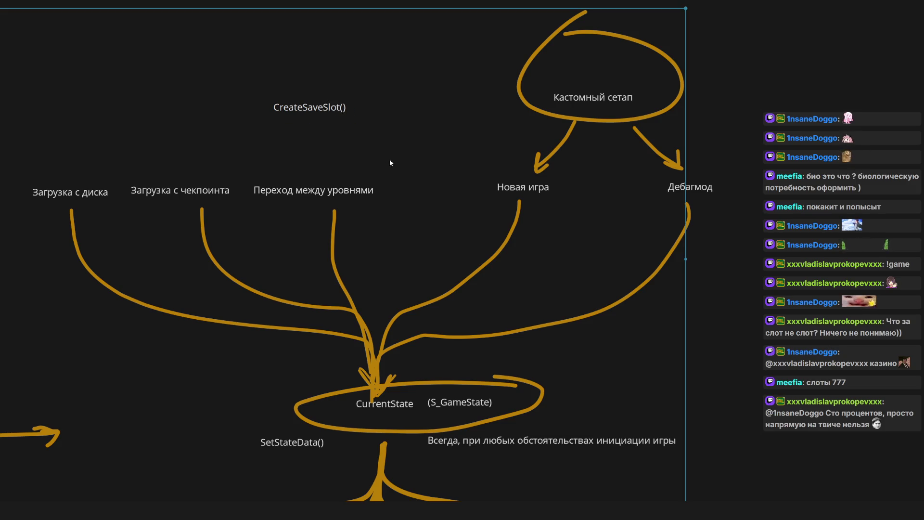
Place CreateSaveSlot() above Новая игра and paste a second copy near Дебагмод.
key("ctrl+a")
key("Escape")
left_click(323, 109)
mouse_move(323, 108)
left_mouse_down()
mouse_move(106, 151)
mouse_move(81, 170)
mouse_move(85, 161)
left_mouse_up()
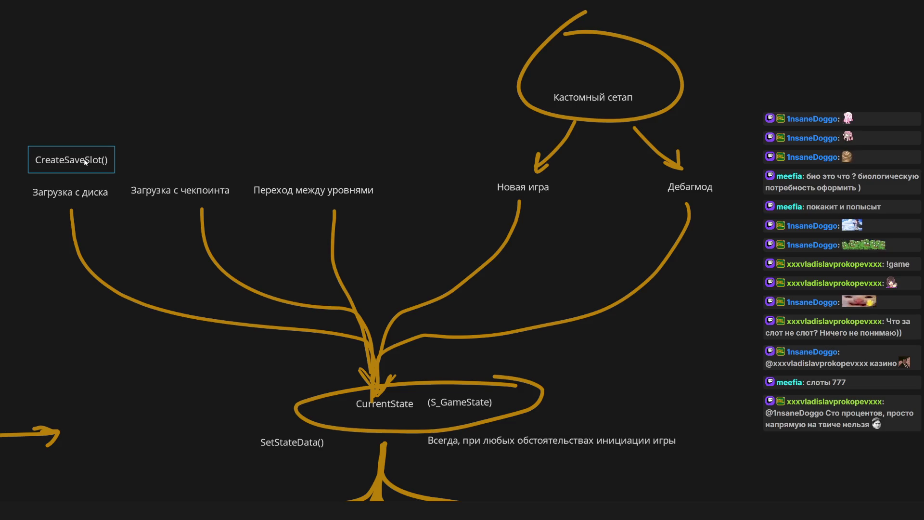
left_click_drag(85, 162, 86, 161)
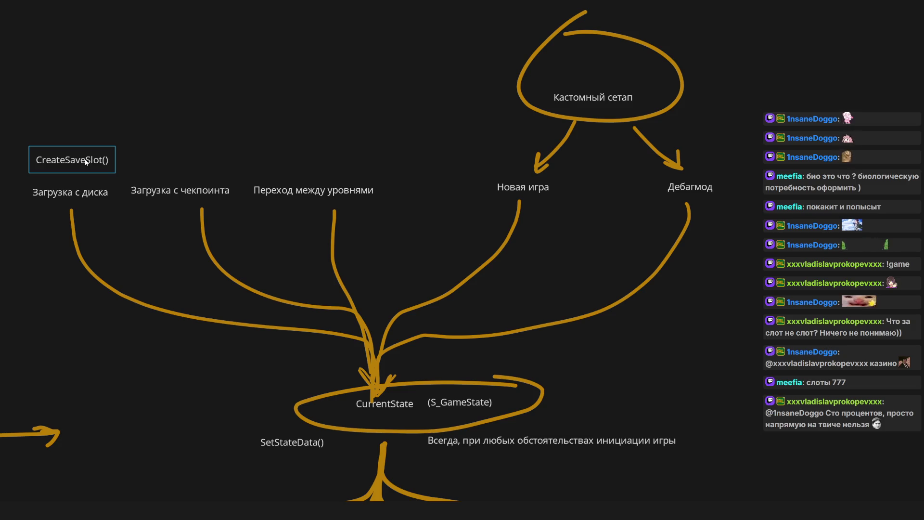
left_click_drag(86, 162, 86, 161)
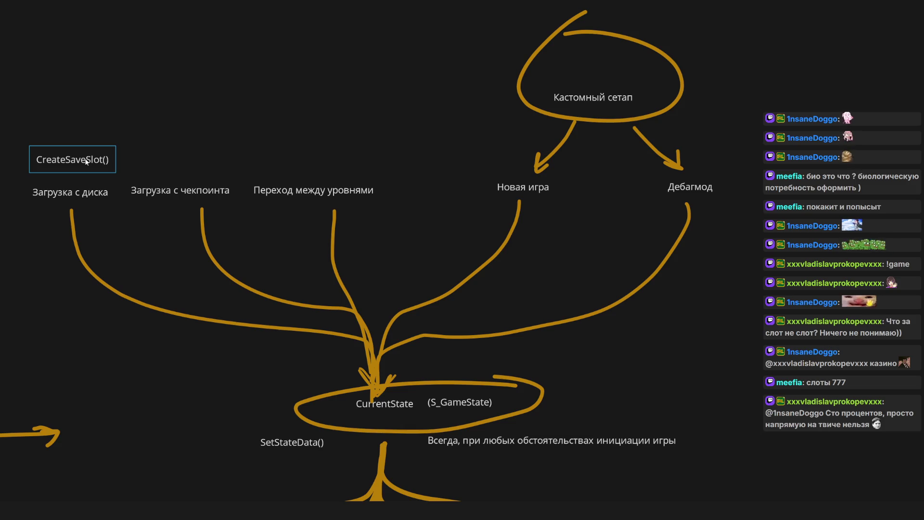
mouse_move(86, 162)
left_mouse_down()
mouse_move(599, 130)
mouse_move(495, 156)
left_mouse_up()
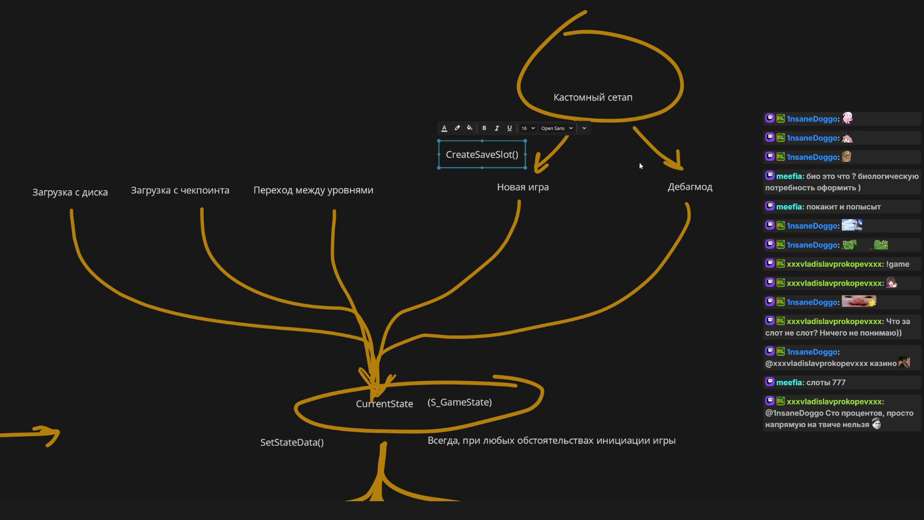
key("ctrl+v")
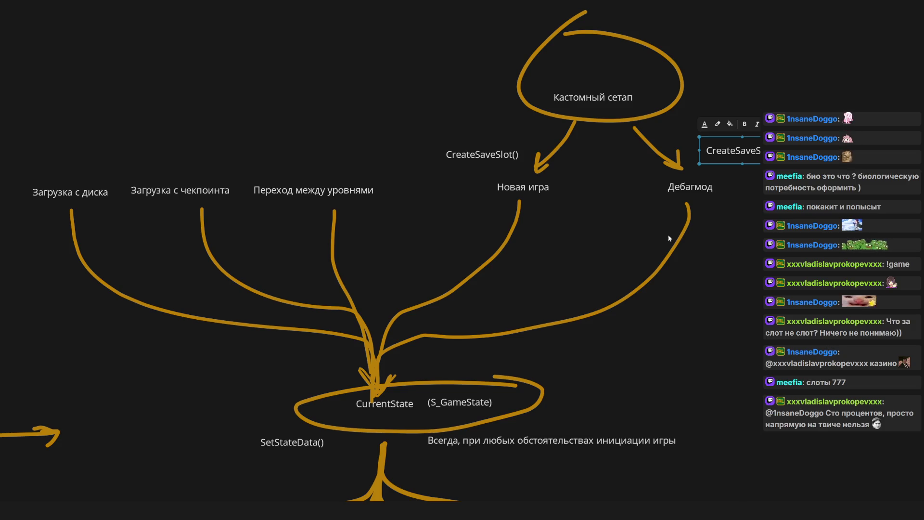
Check the Переход между уровнями and Загрузка с чекпоинта labels, then clear the selection.
scroll(668, 239, "left", 3)
left_click(312, 187)
left_click(278, 185)
scroll(391, 189, "up", 1)
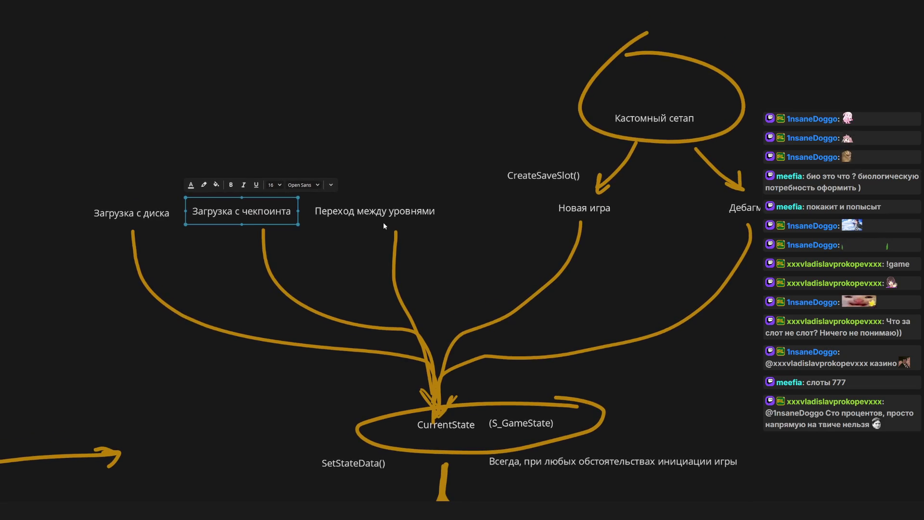
left_click(364, 143)
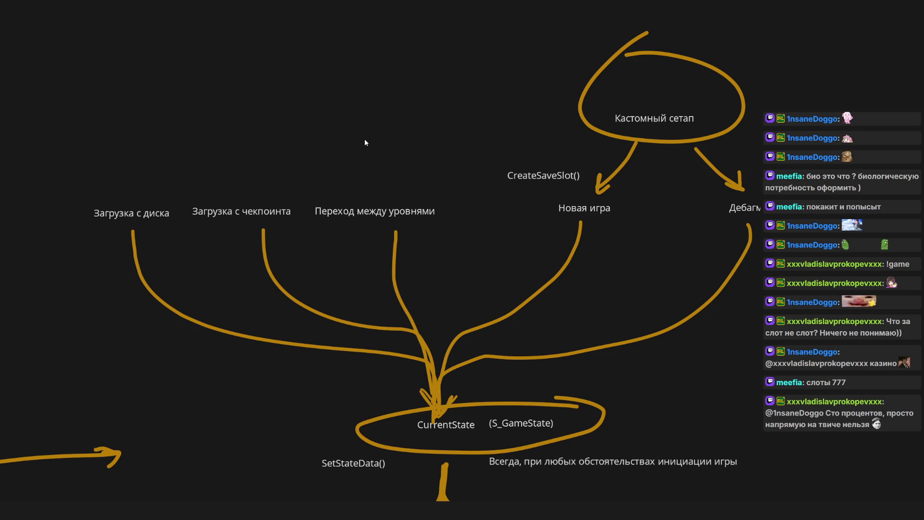
scroll(331, 175, "right", 1)
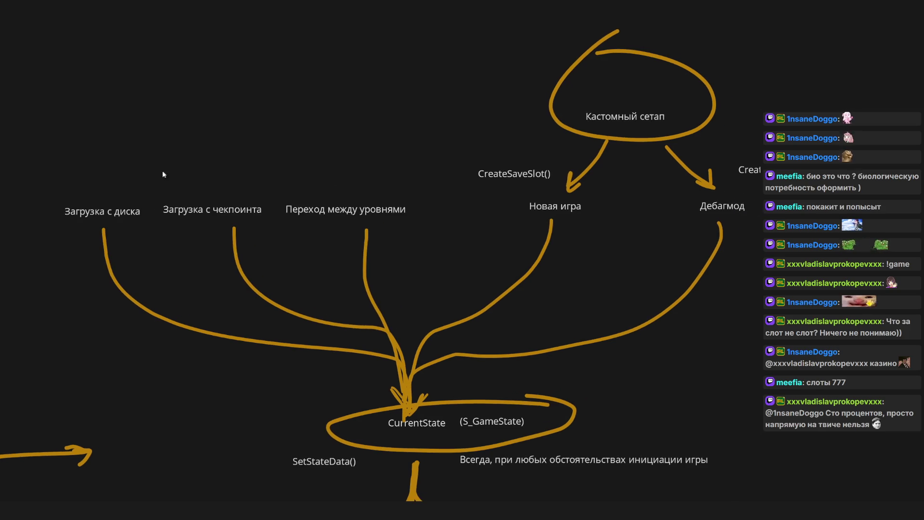
scroll(152, 189, "left", 1)
Paste a CreateSaveSlot() copy above Загрузка с диска and rename it LoadSlot().
left_click(533, 179)
left_click(60, 162)
key("ctrl+v")
left_click_drag(69, 165, 110, 171)
double_click(110, 172)
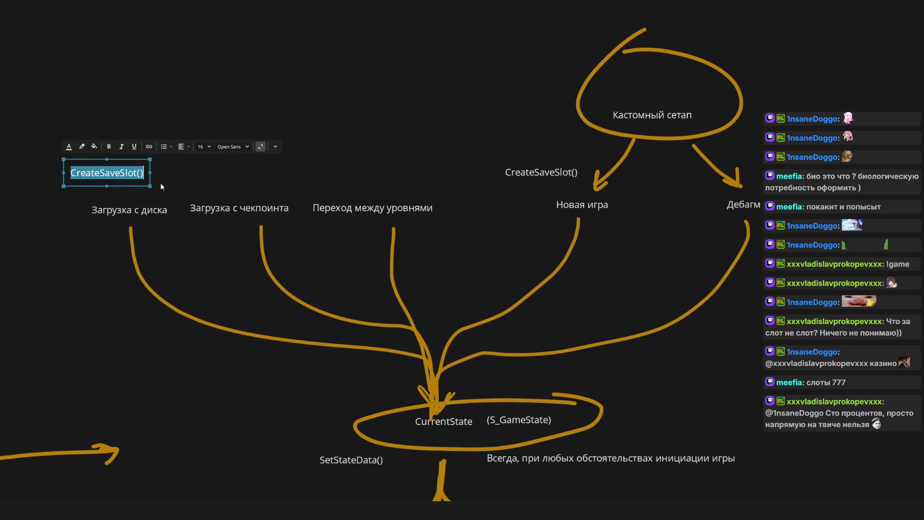
type("LoadSl")
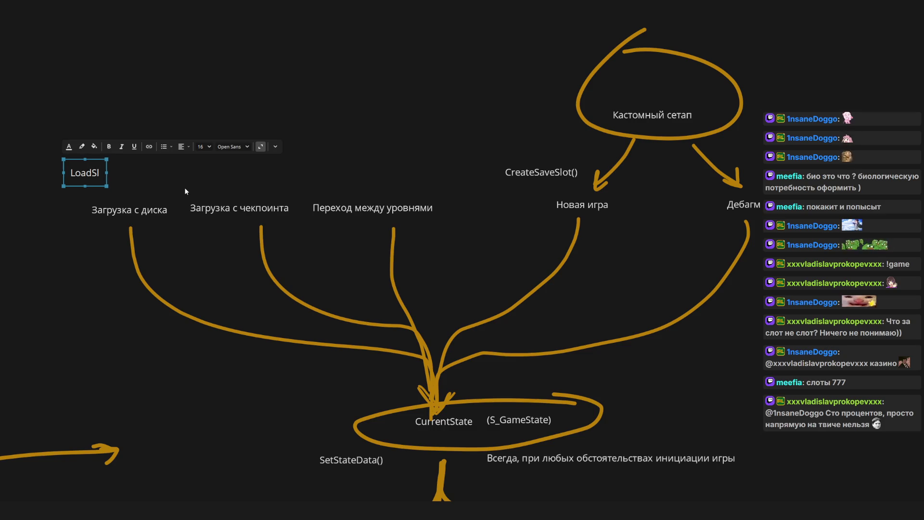
type("ot()")
left_click(184, 186)
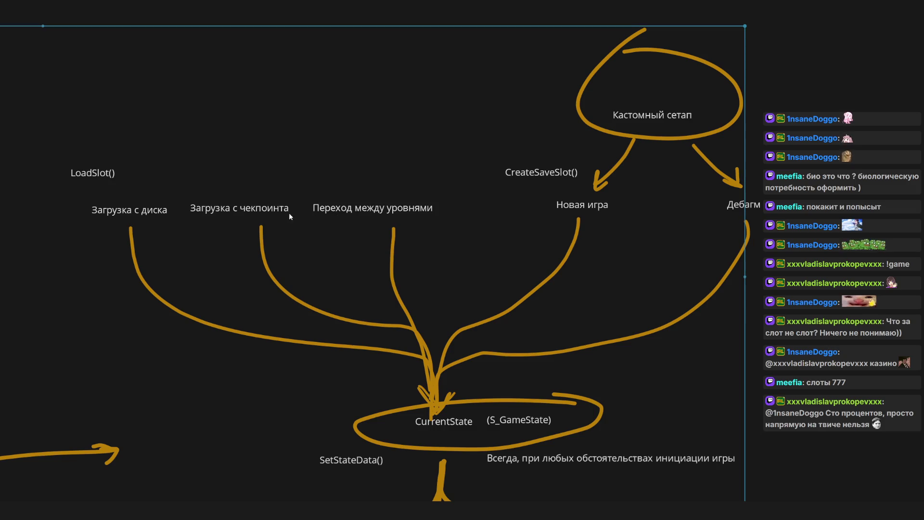
scroll(535, 200, "down", 10)
left_click(408, 161)
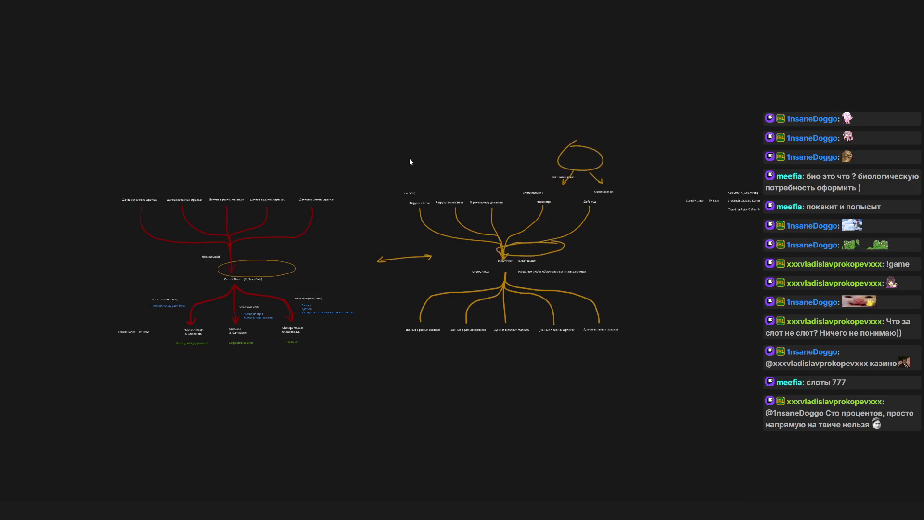
Delete the leftover ellipses and arrows at the top right of the board.
left_click(622, 18)
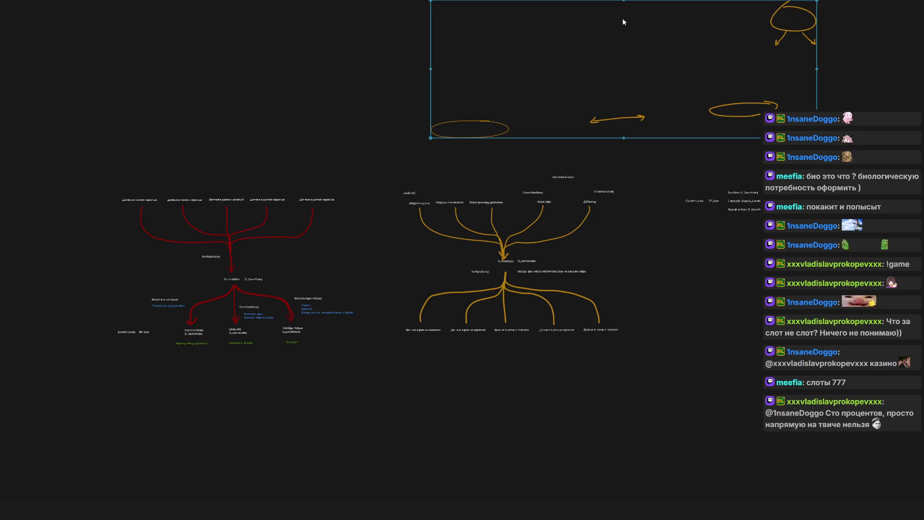
key("Delete")
scroll(518, 131, "up", 5)
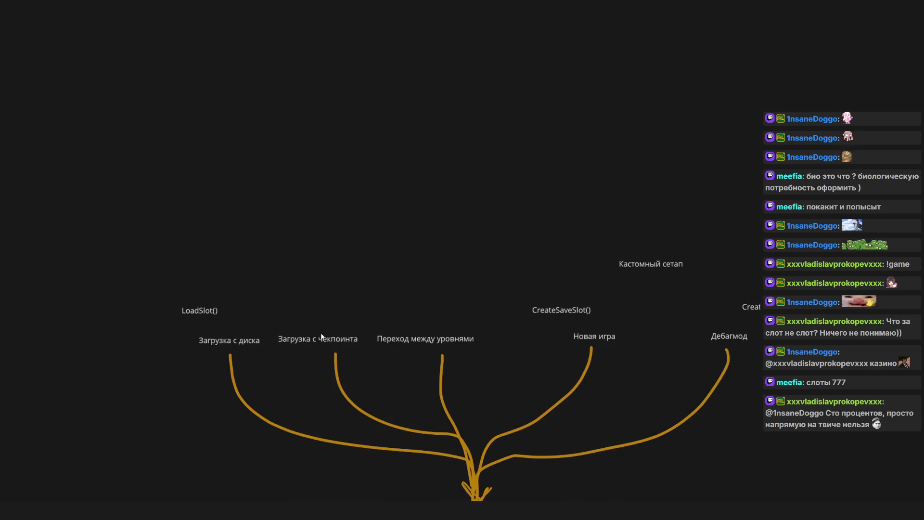
scroll(255, 222, "down", 5)
scroll(245, 239, "up", 5)
scroll(246, 239, "left", 2)
scroll(245, 239, "down", 1)
Center the CreateSaveSlot() label above Новая игра.
left_click(57, 174)
mouse_move(666, 233)
left_mouse_down()
mouse_move(539, 222)
mouse_move(395, 238)
left_mouse_up()
scroll(411, 243, "down", 2)
scroll(410, 244, "right", 3)
mouse_move(286, 176)
left_mouse_down()
mouse_move(770, 212)
mouse_move(760, 214)
left_mouse_up()
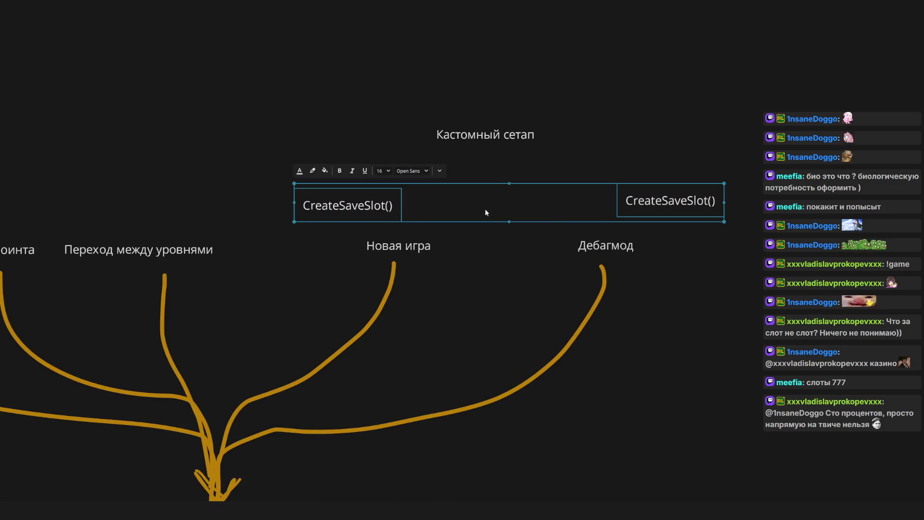
left_click(337, 211)
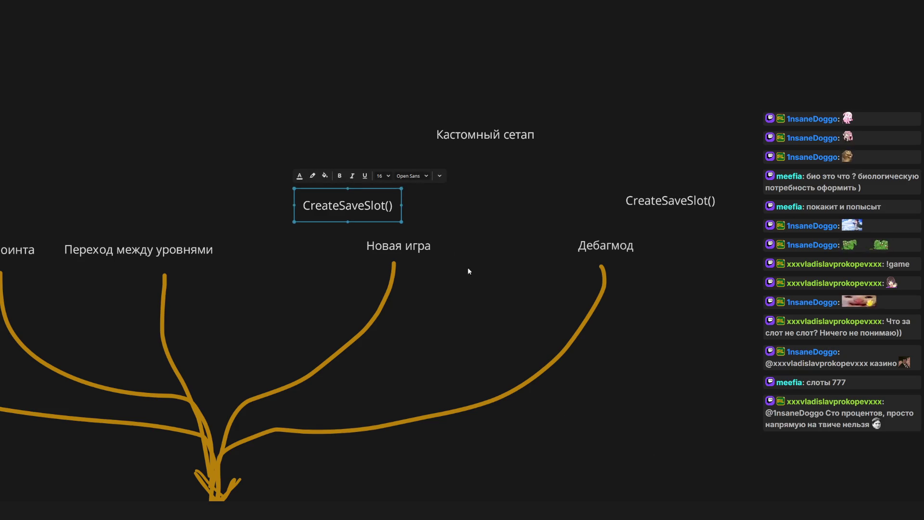
left_click(394, 249)
key("Escape")
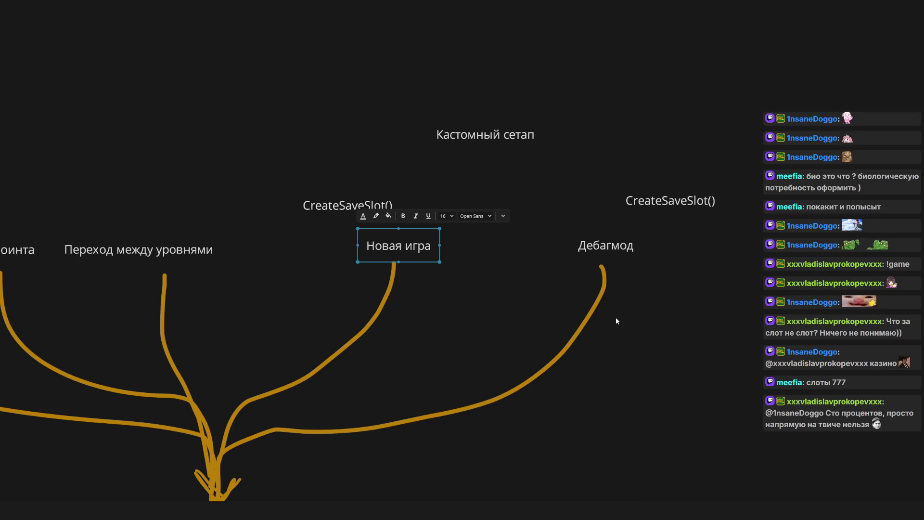
scroll(391, 229, "down", 3)
scroll(288, 242, "up", 3)
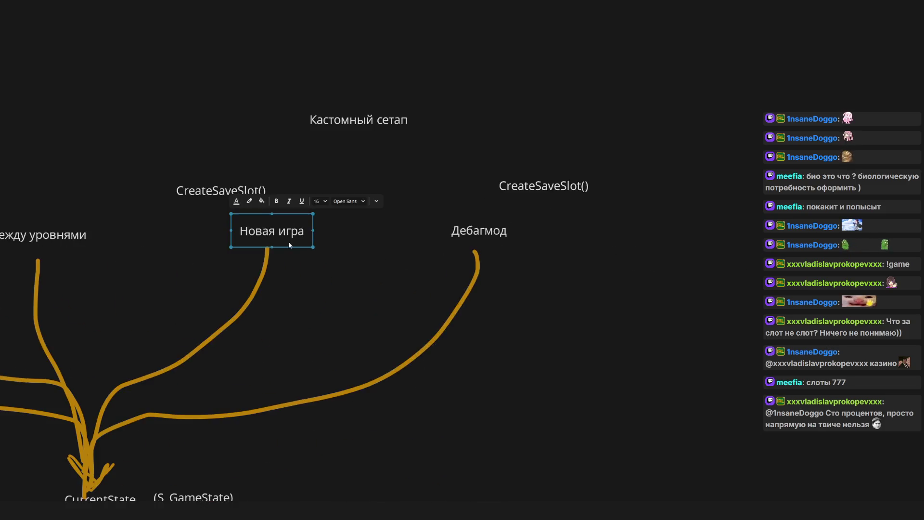
left_click(244, 210)
mouse_move(244, 210)
left_mouse_down()
mouse_move(309, 213)
mouse_move(282, 221)
mouse_move(292, 221)
left_mouse_up()
Move the Кастомный сетап label higher up.
scroll(417, 257, "up", 2)
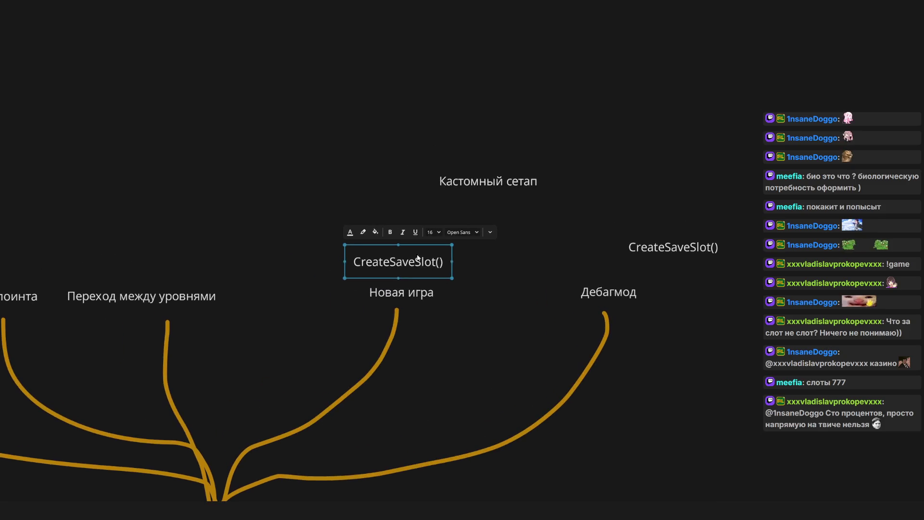
mouse_move(485, 186)
left_mouse_down()
mouse_move(433, 57)
mouse_move(386, 90)
left_mouse_up()
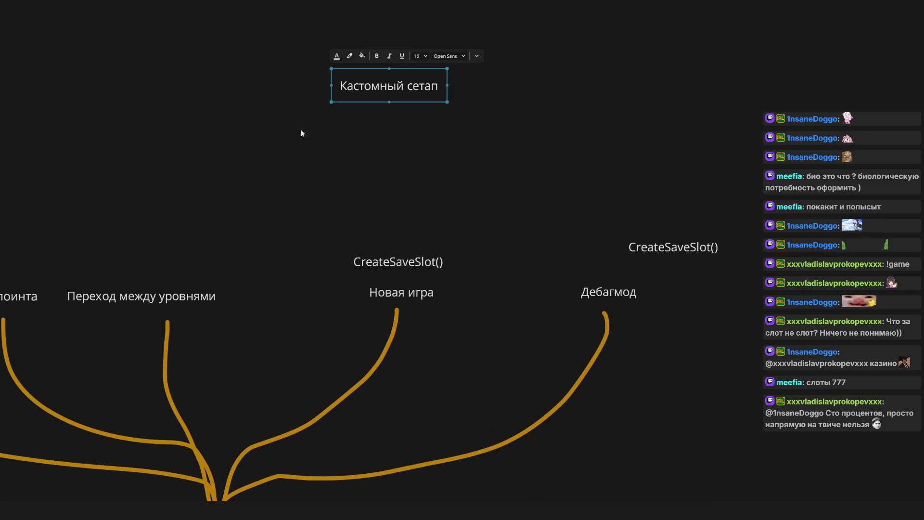
mouse_move(247, 116)
left_mouse_down()
mouse_move(282, 117)
mouse_move(367, 191)
mouse_move(351, 188)
left_mouse_up()
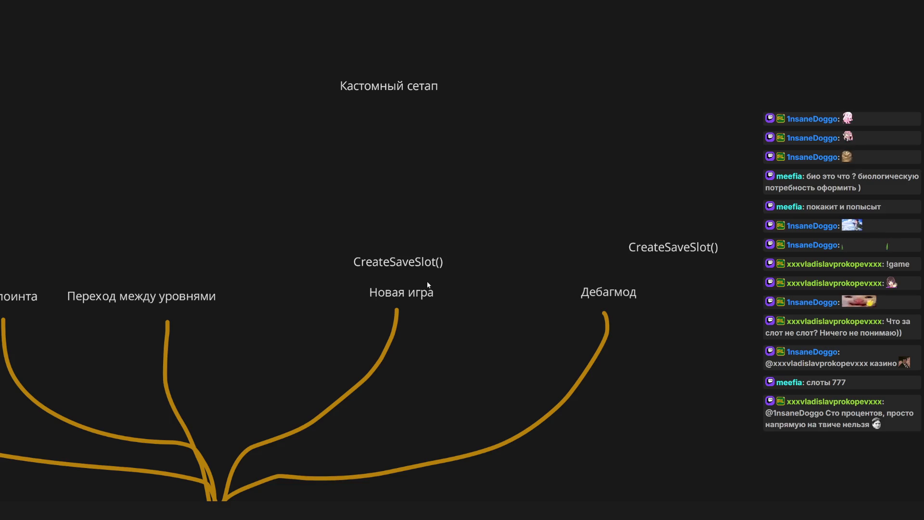
left_click(898, 8)
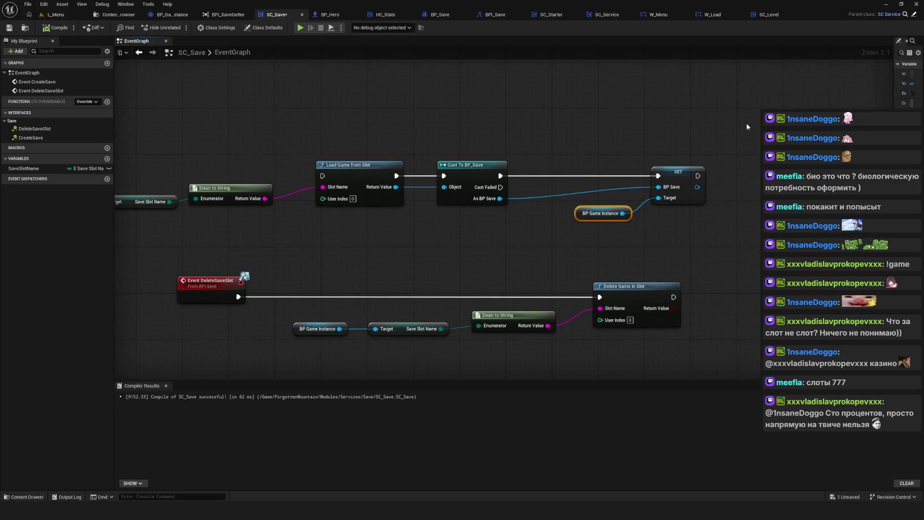
Save the SC_Save blueprint.
scroll(378, 261, "down", 6)
scroll(422, 247, "up", 4)
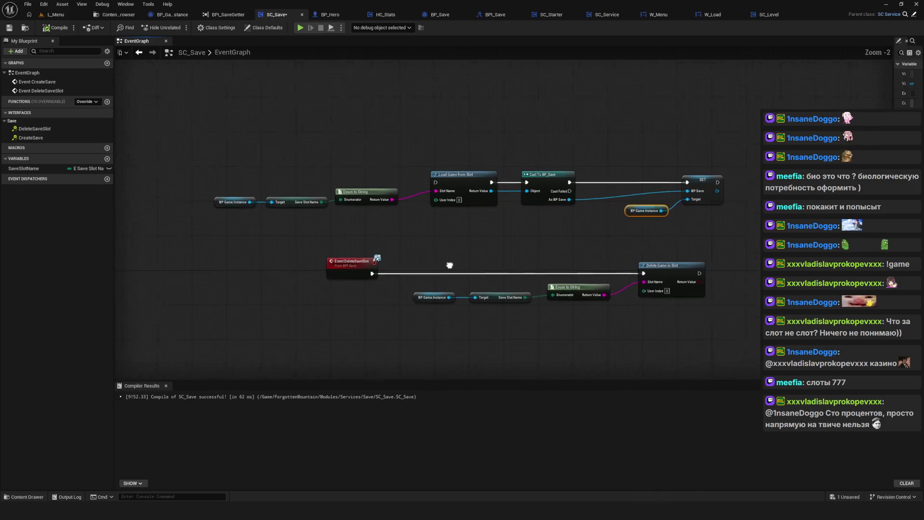
left_click_drag(261, 176, 419, 222)
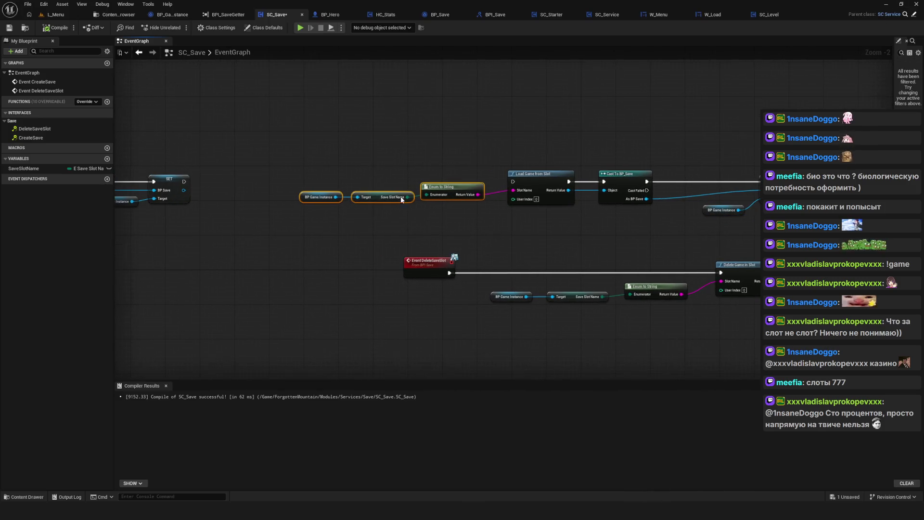
left_click(8, 27)
mouse_move(350, 140)
left_mouse_down()
mouse_move(358, 173)
mouse_move(349, 172)
left_mouse_up()
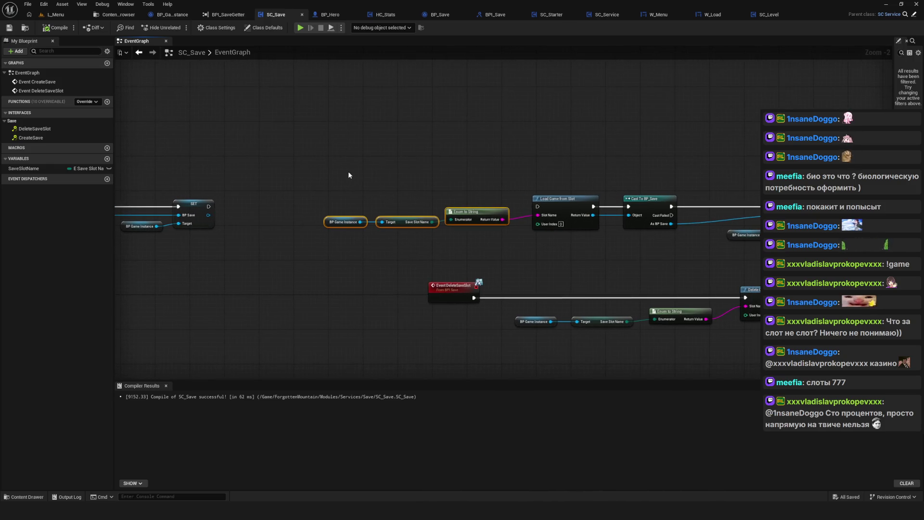
In W_Load's StartGame graph, move the Start New Game nodes closer to the Branch.
left_click(654, 15)
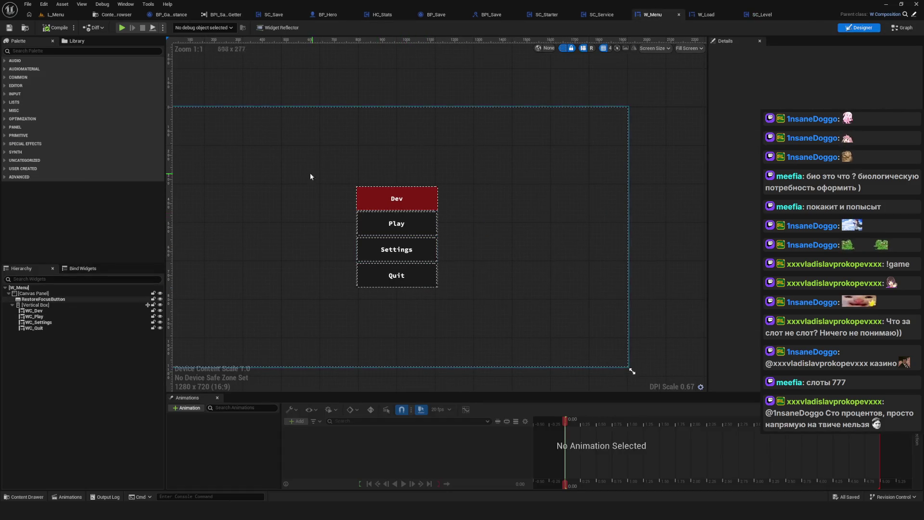
left_click(678, 15)
mouse_move(576, 203)
left_mouse_down()
mouse_move(398, 255)
mouse_move(468, 278)
mouse_move(406, 278)
left_mouse_up()
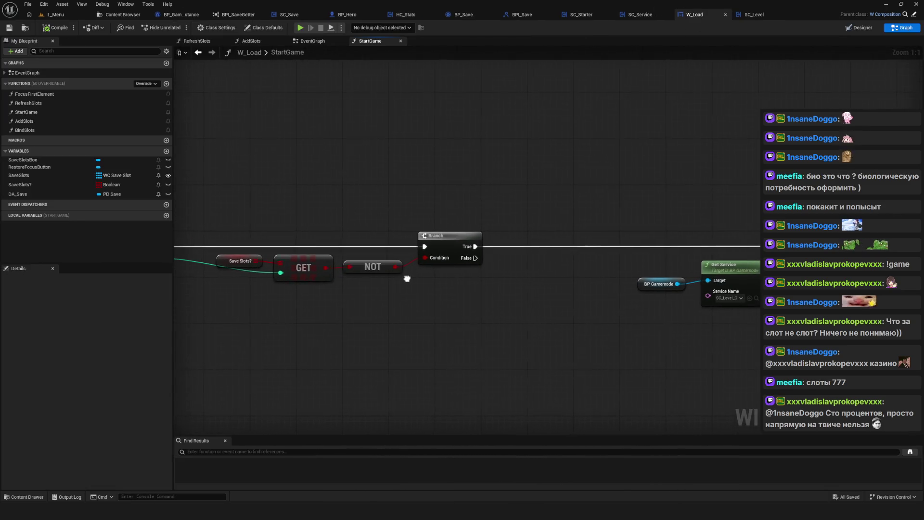
left_click_drag(600, 200, 842, 324)
left_click_drag(842, 324, 635, 315)
left_click_drag(672, 230, 578, 229)
left_click_drag(572, 261, 687, 286)
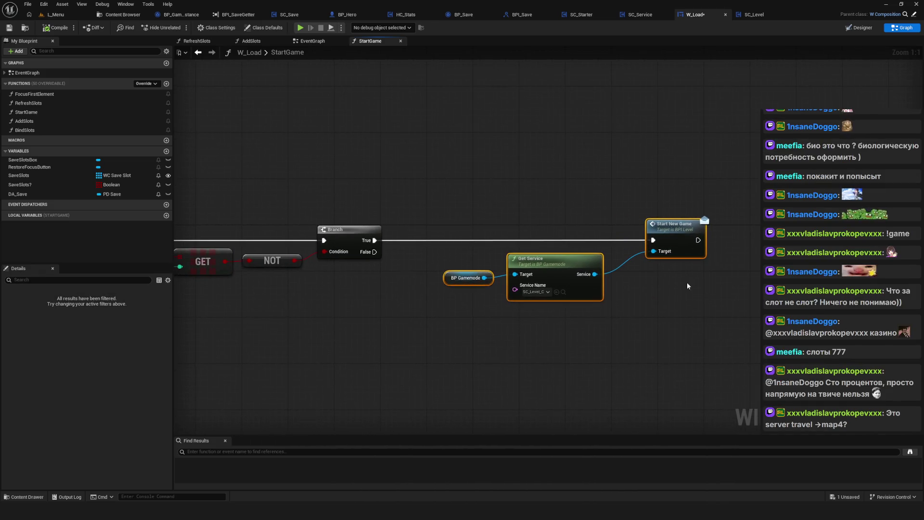
Bring up SC_Level's EventGraph.
left_click(753, 14)
scroll(639, 250, "down", 4)
scroll(639, 250, "up", 4)
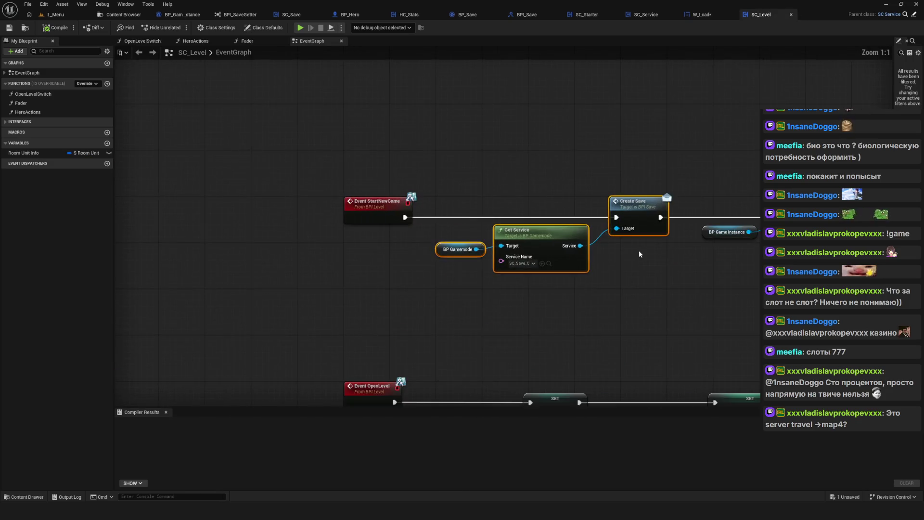
Inspect SC_Level's Create Save, Get Service and Add Condition Tag nodes, then return to the whiteboard.
left_click_drag(639, 250, 422, 251)
mouse_move(217, 129)
left_mouse_down()
mouse_move(429, 287)
mouse_move(628, 334)
left_mouse_up()
left_click(627, 334)
mouse_move(264, 141)
left_mouse_down()
mouse_move(408, 319)
mouse_move(480, 325)
left_mouse_up()
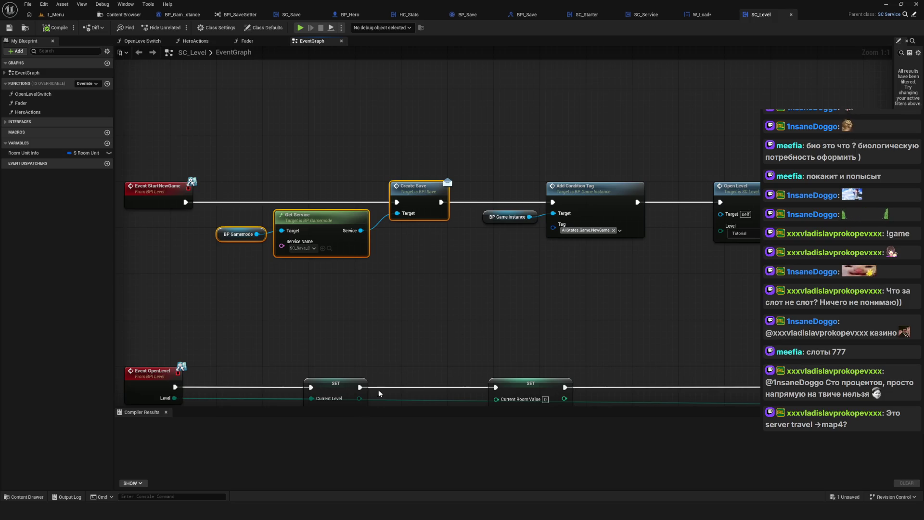
key("alt+Tab")
scroll(486, 325, "up", 8)
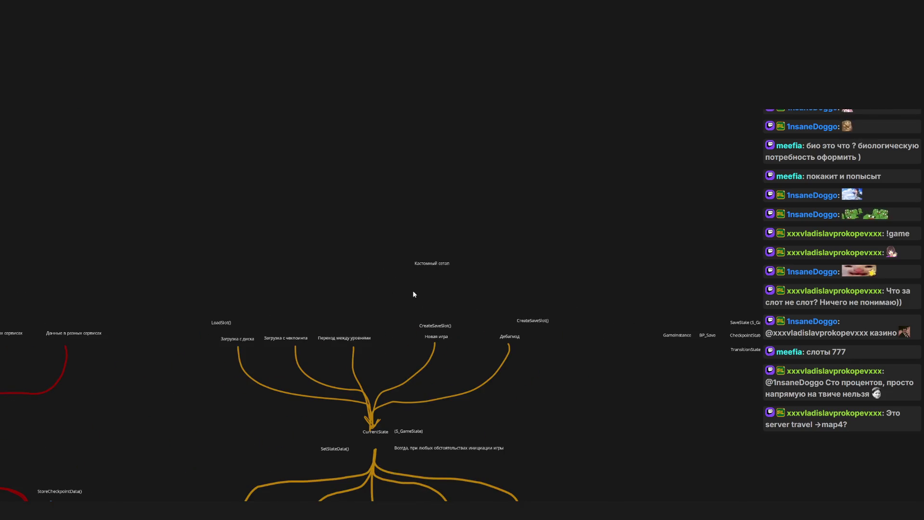
Duplicate the Кастомный сетап label above the start paths and rename it Initializer.
scroll(313, 273, "down", 7)
scroll(373, 261, "up", 5)
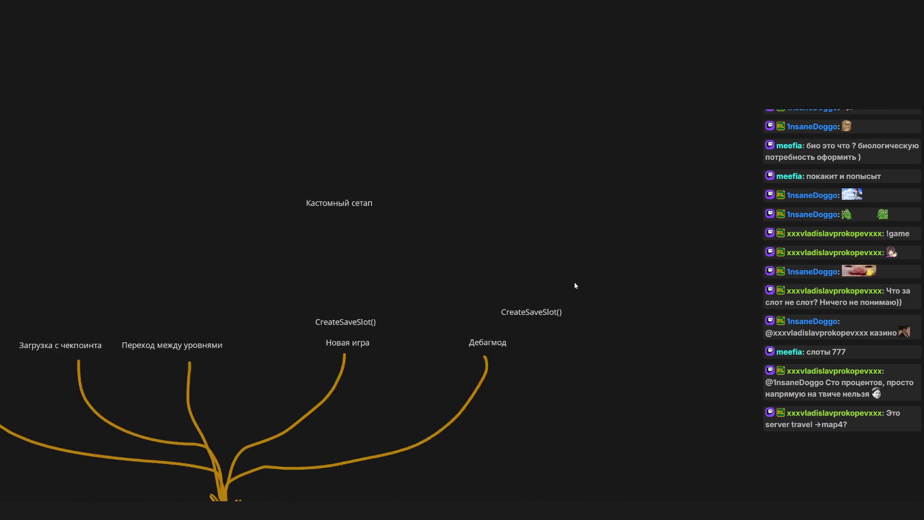
left_click(356, 205)
key("ctrl+c")
scroll(319, 251, "left", 8)
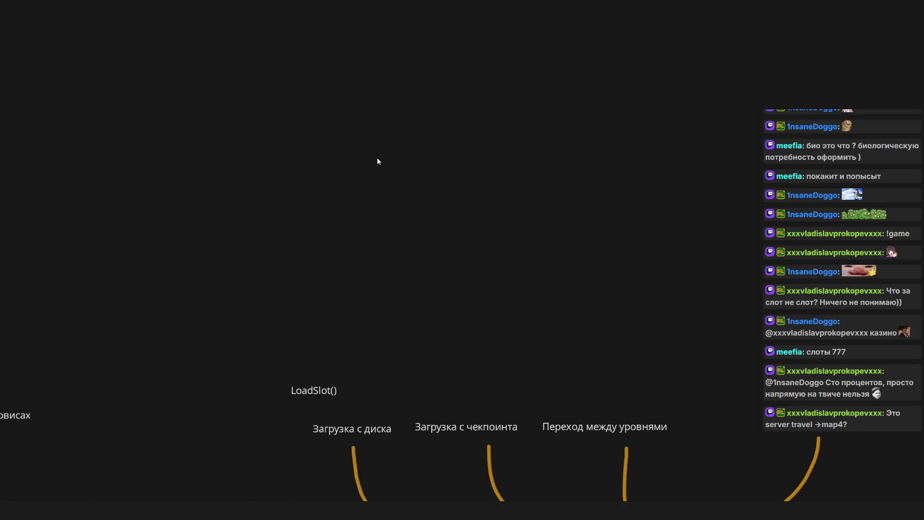
key("ctrl+v")
mouse_move(309, 97)
left_mouse_down()
mouse_move(562, 128)
mouse_move(544, 106)
left_mouse_up()
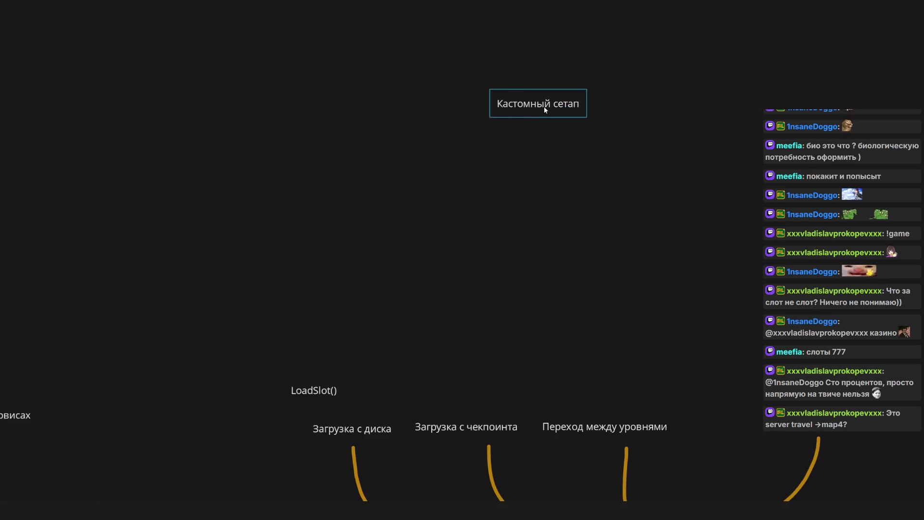
double_click(544, 106)
type("Initializer=")
key("BackSpace")
left_click(636, 151)
Save the whiteboard, nudge Initializer up-right, and hide the whiteboard.
scroll(371, 191, "down", 8)
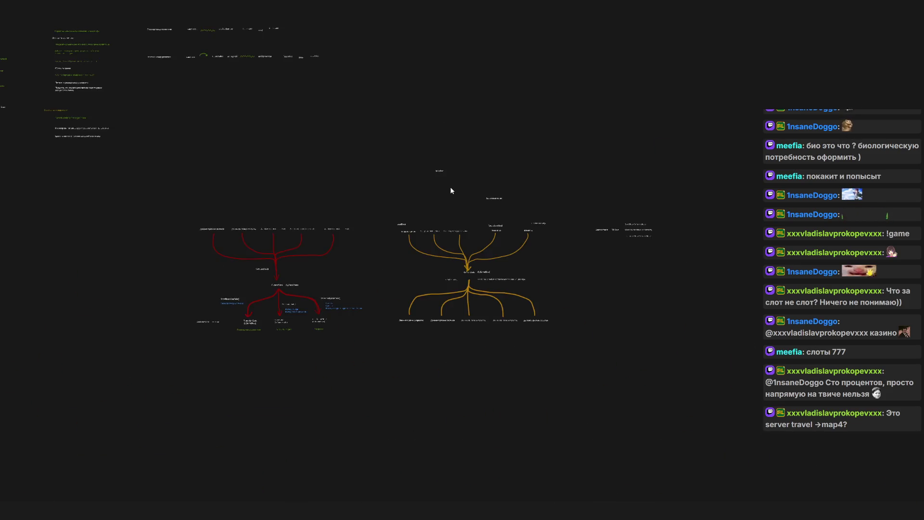
scroll(451, 190, "up", 8)
key("ctrl+s")
left_click(388, 115)
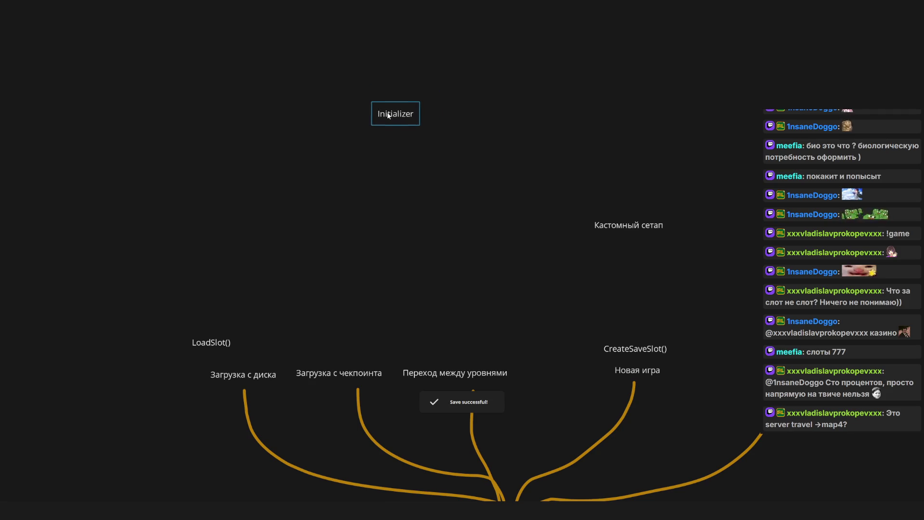
left_click_drag(387, 114, 401, 111)
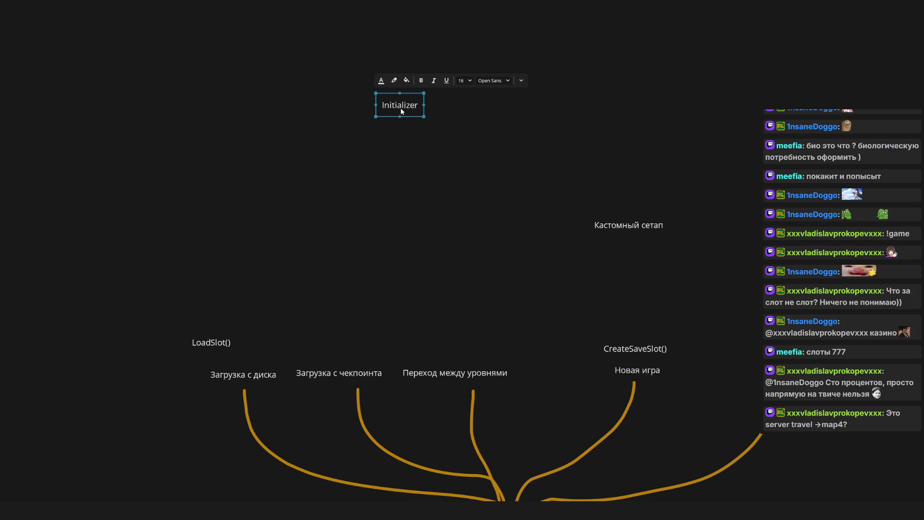
left_click(900, 5)
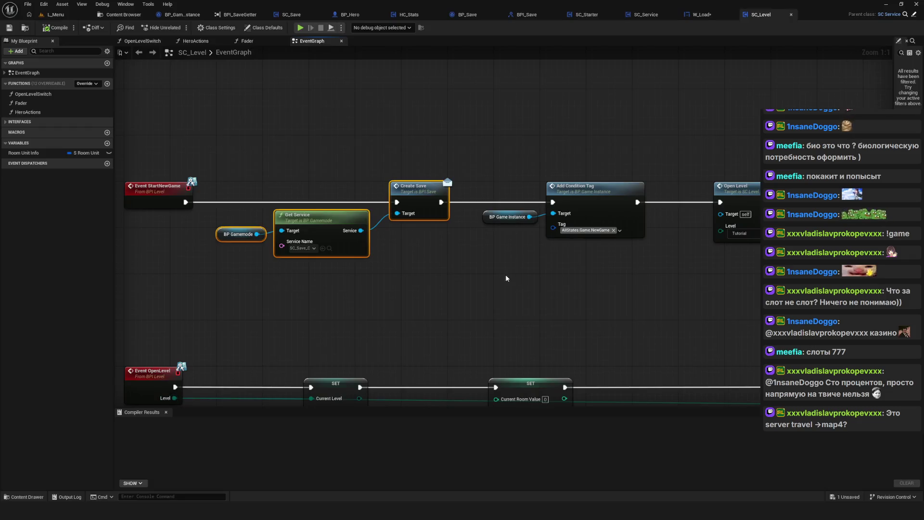
Inspect SC_Level's Event StartNewGame and Create Save chain nodes.
mouse_move(335, 115)
left_mouse_down()
mouse_move(454, 253)
mouse_move(377, 268)
mouse_move(406, 252)
left_mouse_up()
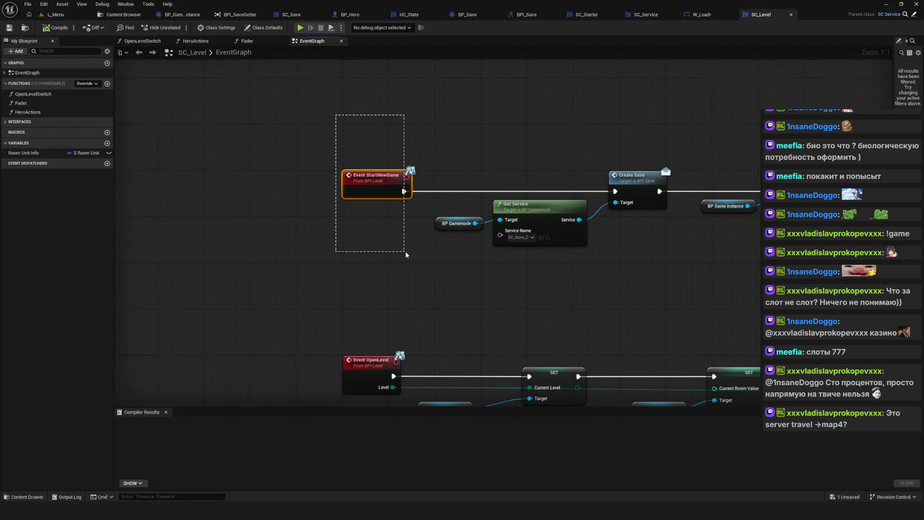
left_click_drag(332, 150, 770, 298)
left_click_drag(177, 132, 284, 193)
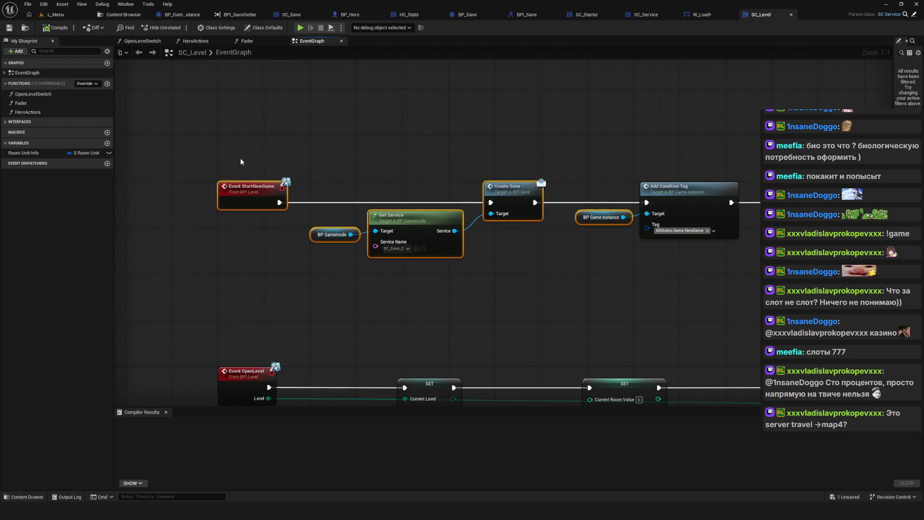
mouse_move(275, 246)
left_mouse_down()
mouse_move(189, 118)
mouse_move(262, 270)
mouse_move(259, 261)
left_mouse_up()
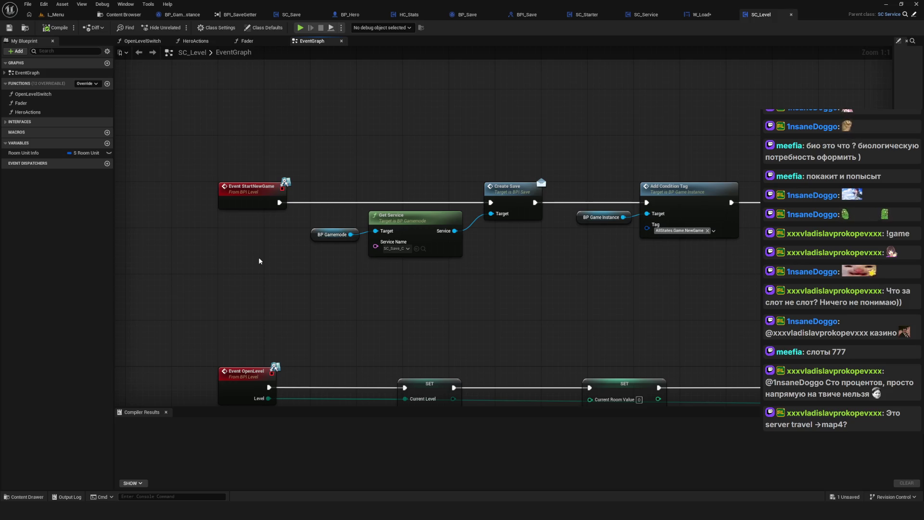
Return to the whiteboard and move the Initializer label up and left.
left_click(887, 4)
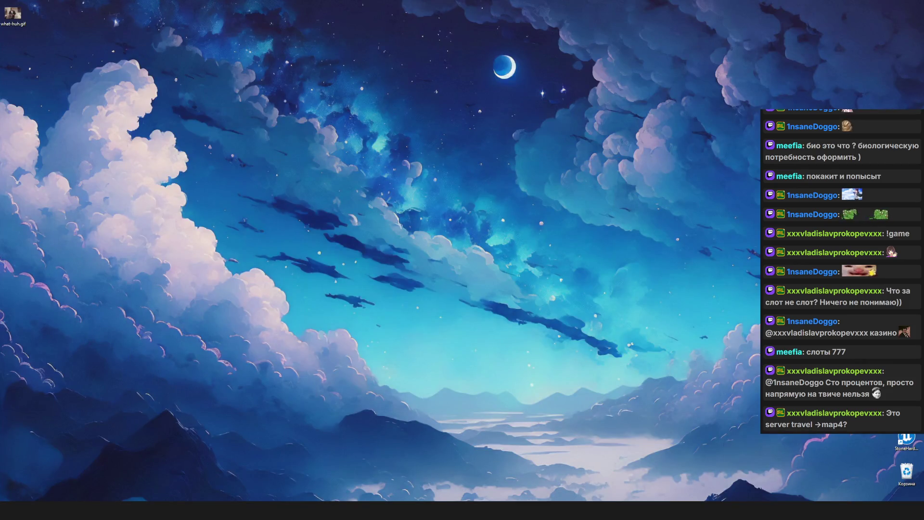
left_click(637, 510)
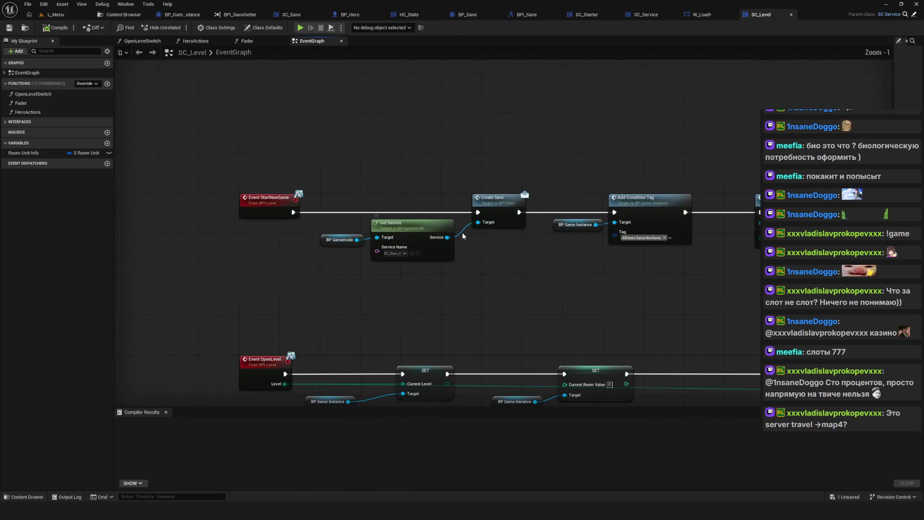
key("alt+Tab")
left_click_drag(386, 116, 363, 102)
scroll(389, 271, "down", 5)
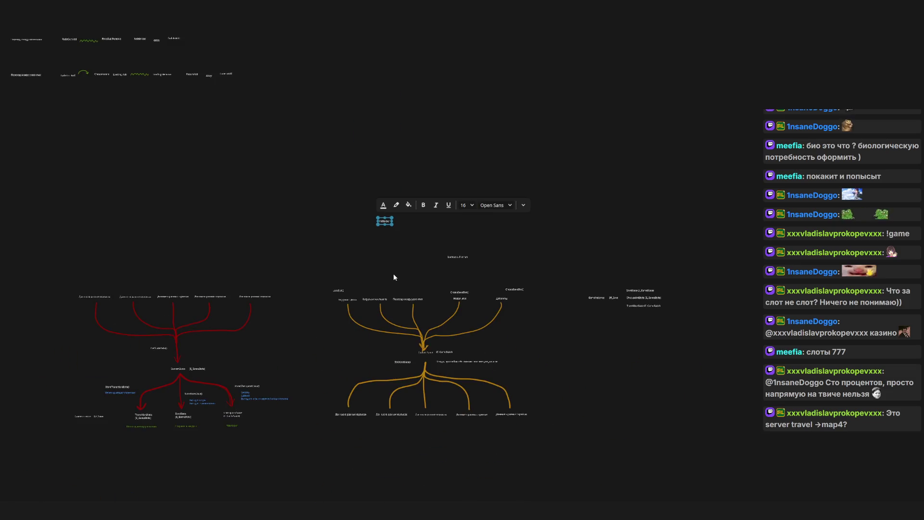
Apply a dark red highlight to the Initializer label's text.
scroll(393, 277, "up", 5)
mouse_move(397, 277)
left_mouse_down()
mouse_move(384, 237)
mouse_move(382, 308)
left_mouse_up()
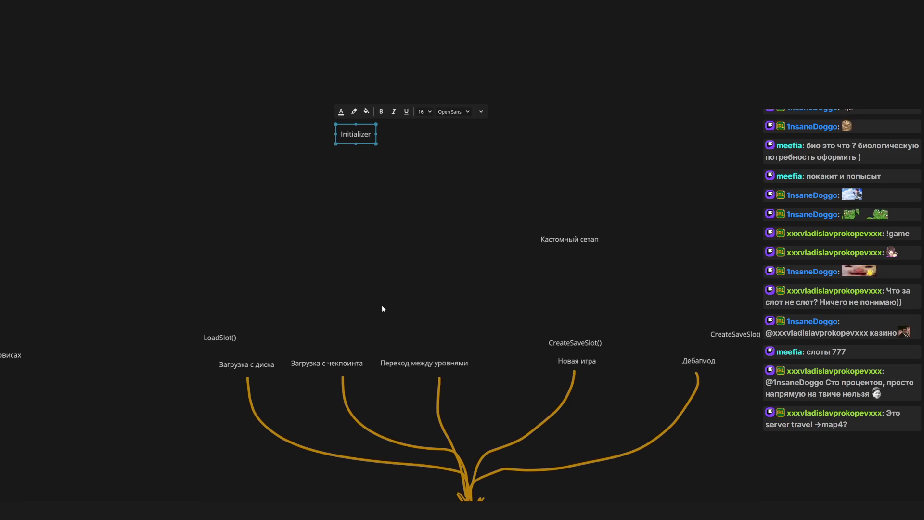
left_click(354, 112)
left_click(643, 287)
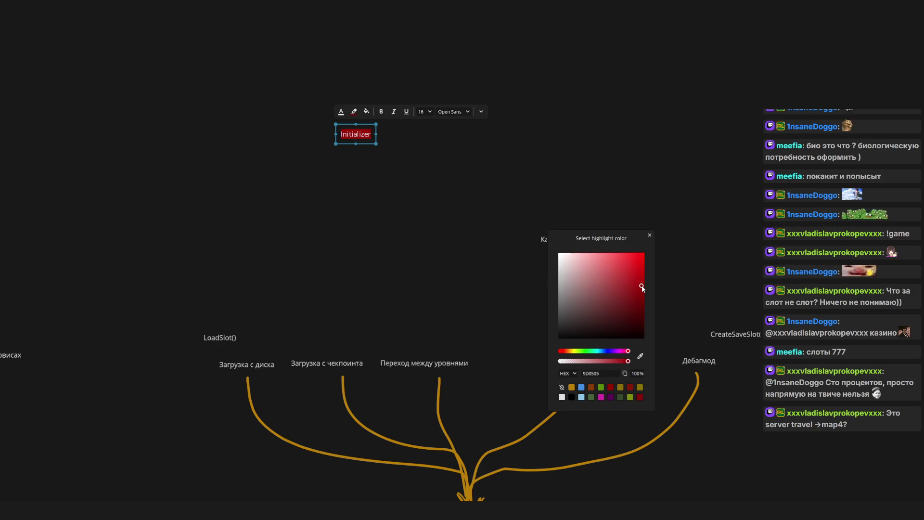
left_click(417, 210)
left_click(359, 138)
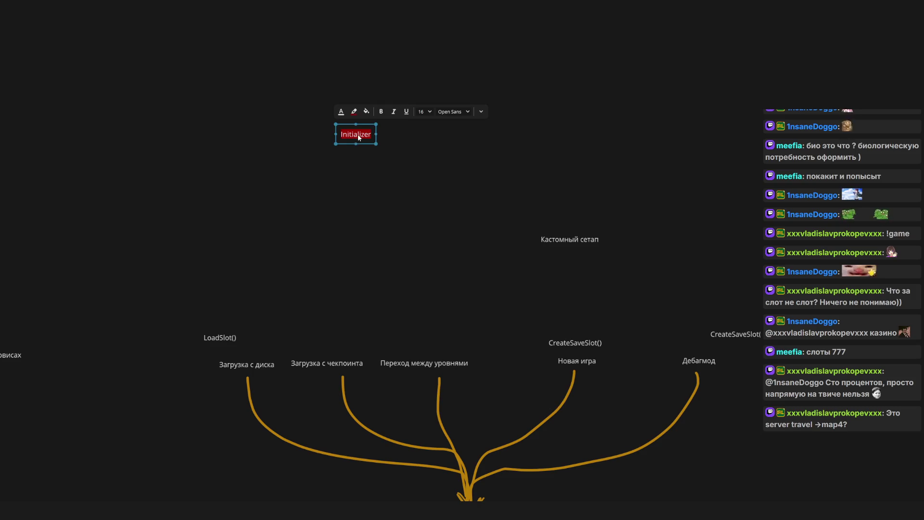
key("Escape")
key("p")
scroll(385, 137, "down", 3)
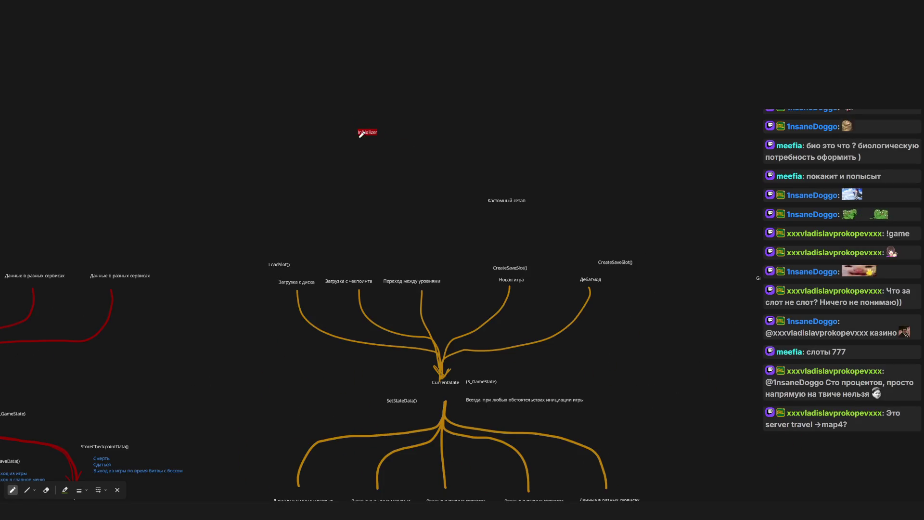
scroll(380, 143, "up", 4)
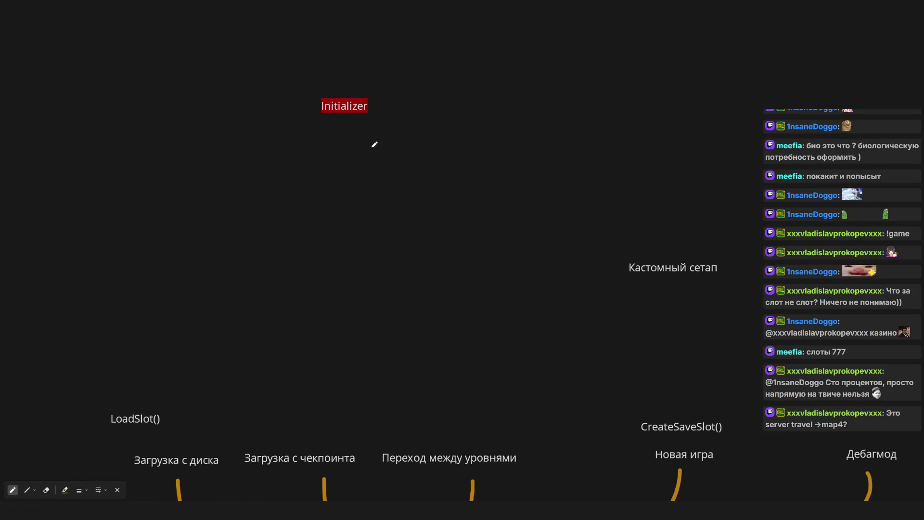
Draw a green freehand loop around the Новая игра and Дебагмод branches, discarding the trial arrow from Initializer.
mouse_move(347, 120)
left_mouse_down()
mouse_move(435, 186)
mouse_move(404, 208)
left_mouse_up()
scroll(361, 196, "down", 5)
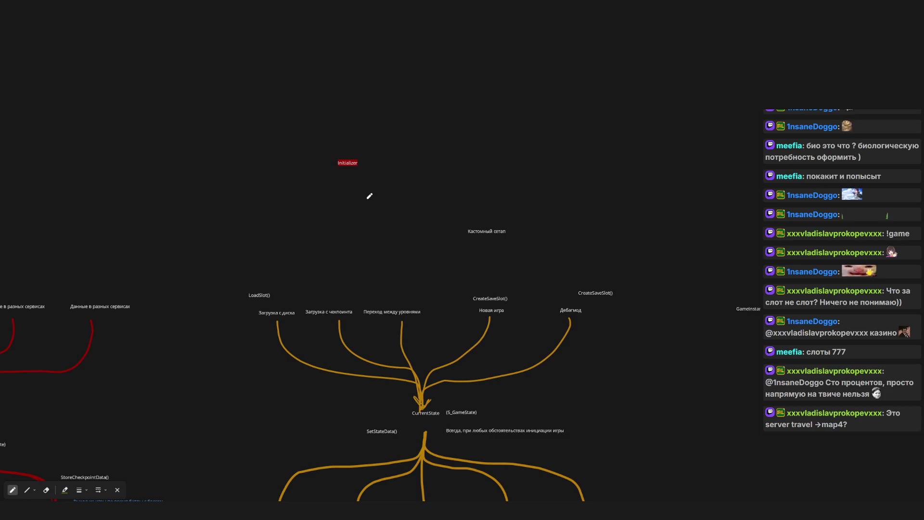
scroll(370, 196, "up", 5)
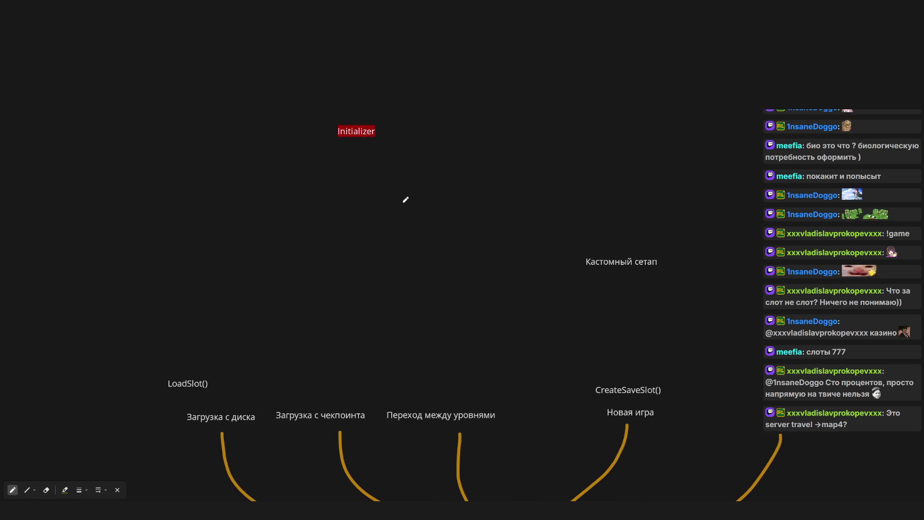
mouse_move(642, 328)
left_mouse_down()
mouse_move(594, 387)
mouse_move(868, 434)
left_mouse_up()
left_click_drag(760, 332, 645, 340)
left_click_drag(350, 144, 580, 279)
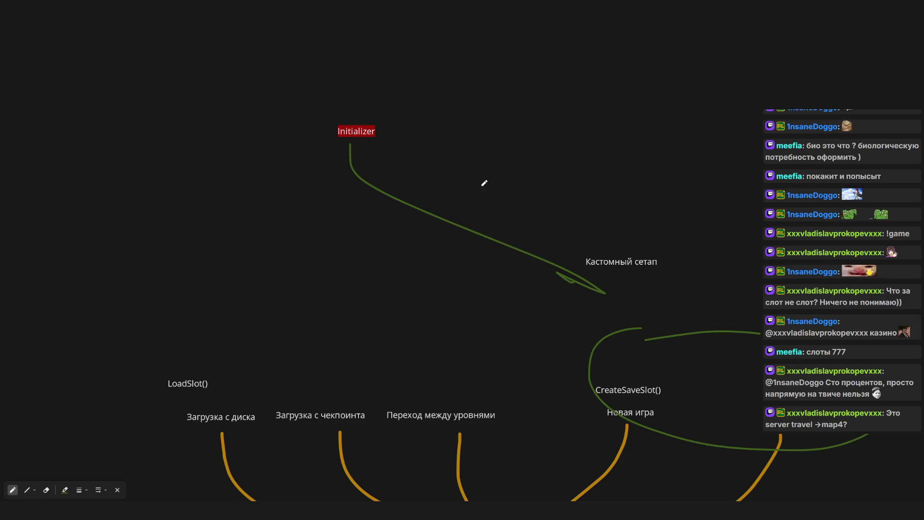
scroll(476, 183, "left", 2)
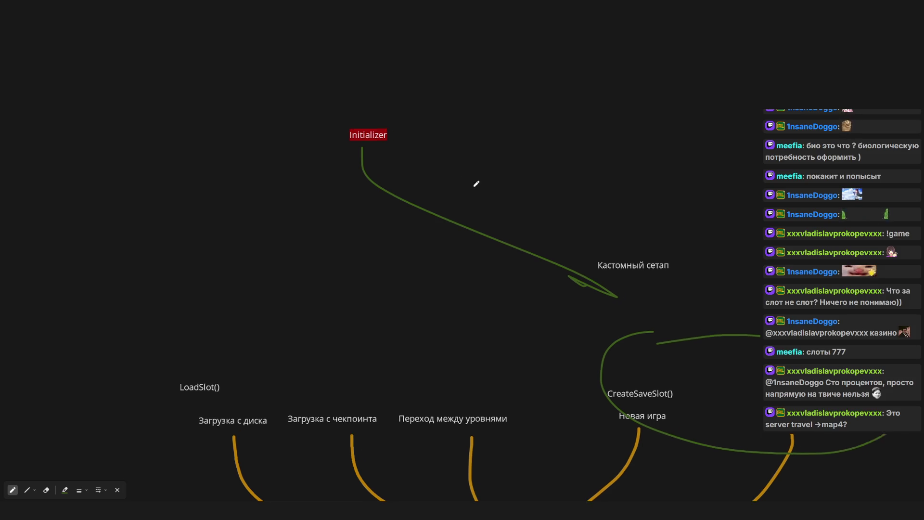
key("Escape")
key("p")
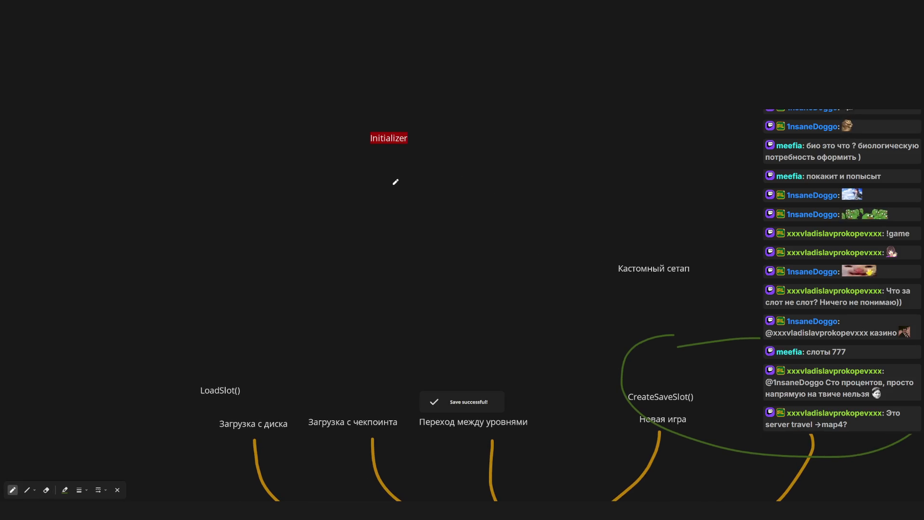
Undo the trial green circle around LoadSlot() and the extra outline, and erase the stray mark.
mouse_move(245, 357)
left_mouse_down()
mouse_move(162, 405)
mouse_move(238, 345)
left_mouse_up()
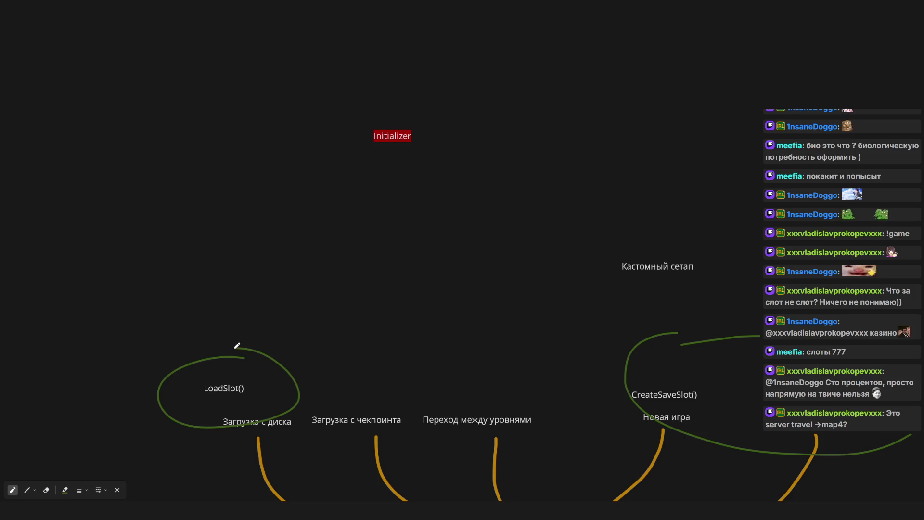
key("ctrl+z")
scroll(425, 320, "up", 3)
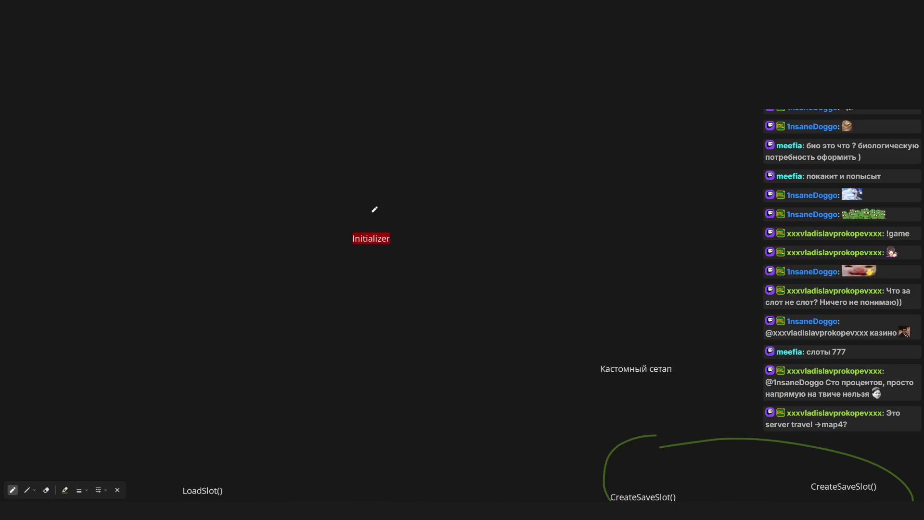
mouse_move(309, 108)
left_mouse_down()
mouse_move(310, 161)
mouse_move(456, 183)
mouse_move(340, 87)
mouse_move(312, 92)
mouse_move(337, 122)
left_mouse_up()
key("ctrl+z")
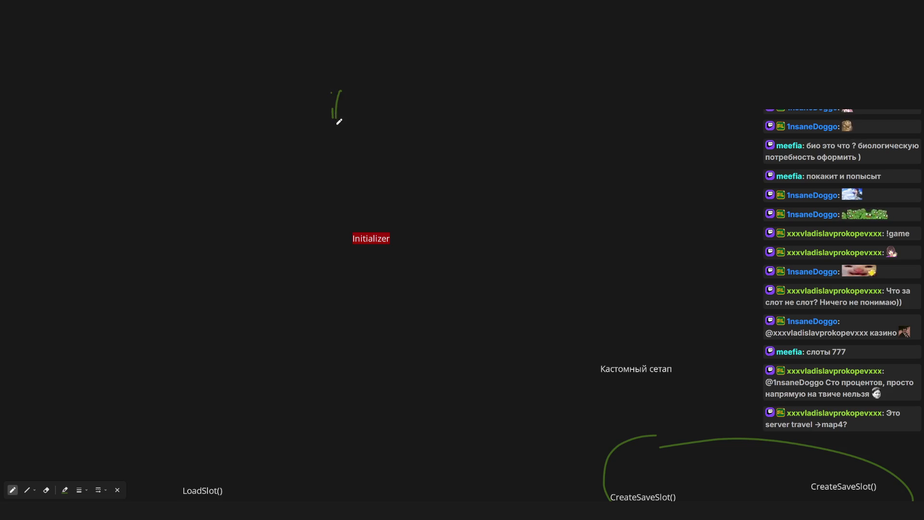
scroll(493, 222, "down", 2)
scroll(493, 221, "right", 1)
key("e")
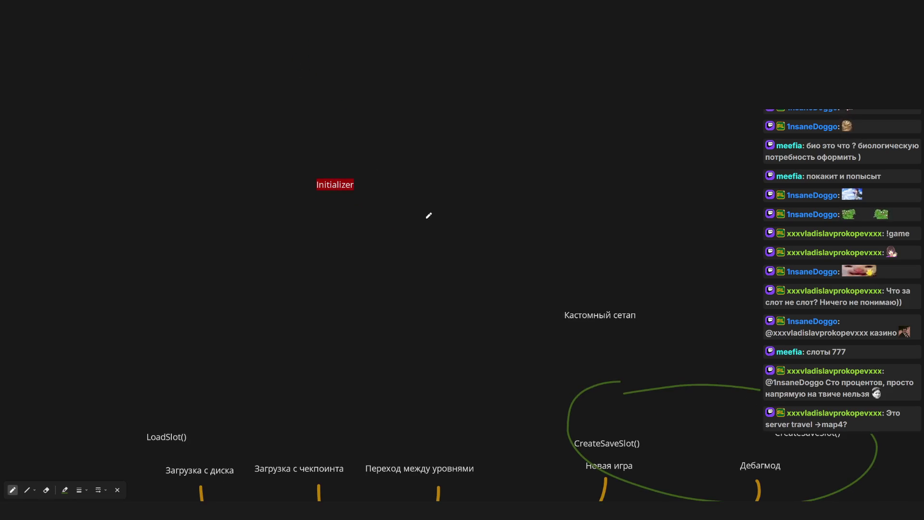
key("p")
scroll(420, 214, "down", 2)
scroll(420, 215, "left", 1)
scroll(427, 220, "up", 2)
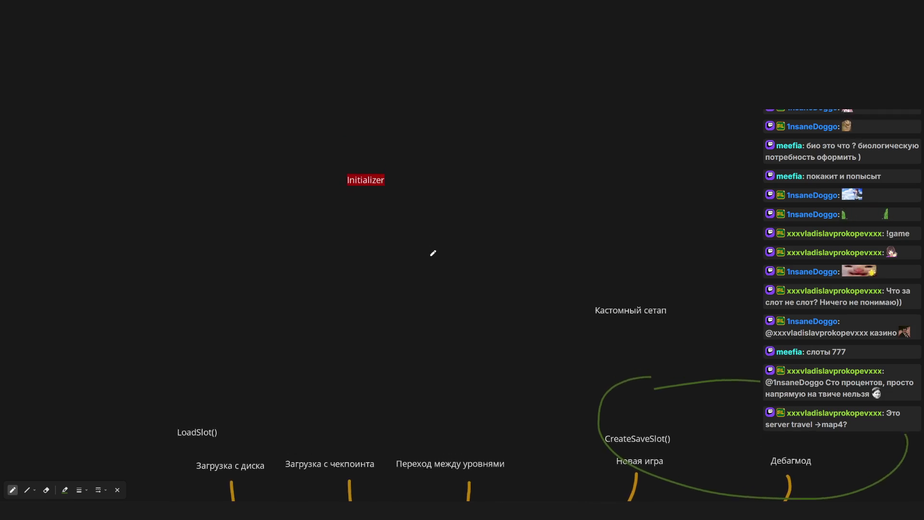
scroll(433, 254, "up", 1, "ctrl")
scroll(433, 258, "down", 3, "ctrl")
scroll(417, 260, "up", 1, "ctrl")
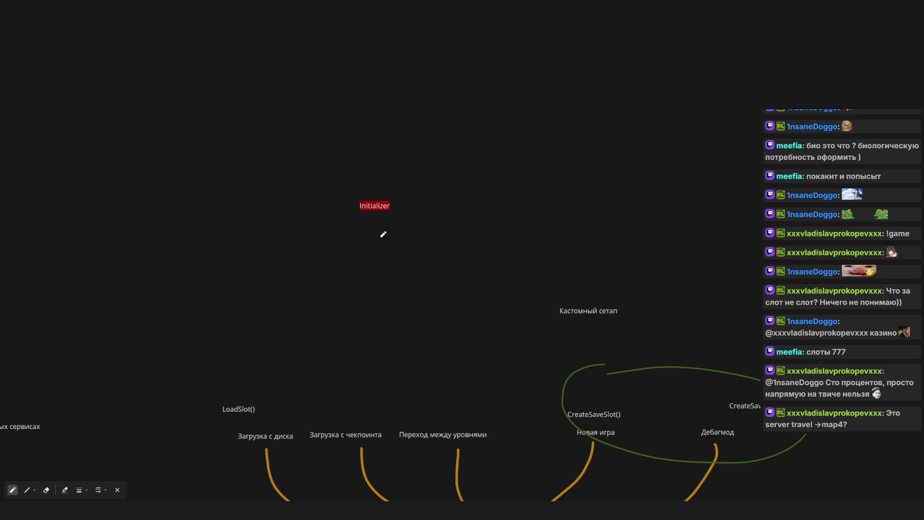
scroll(382, 233, "up", 3)
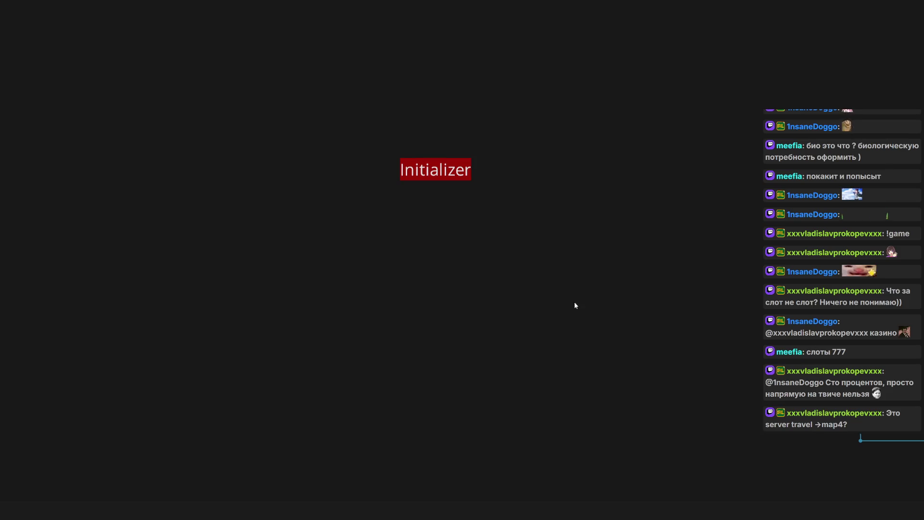
Paste a copy of the Кастомный сетап label below Initializer and change its text to С.
type("Кастомный сетап")
double_click(491, 255)
type("Скуфе")
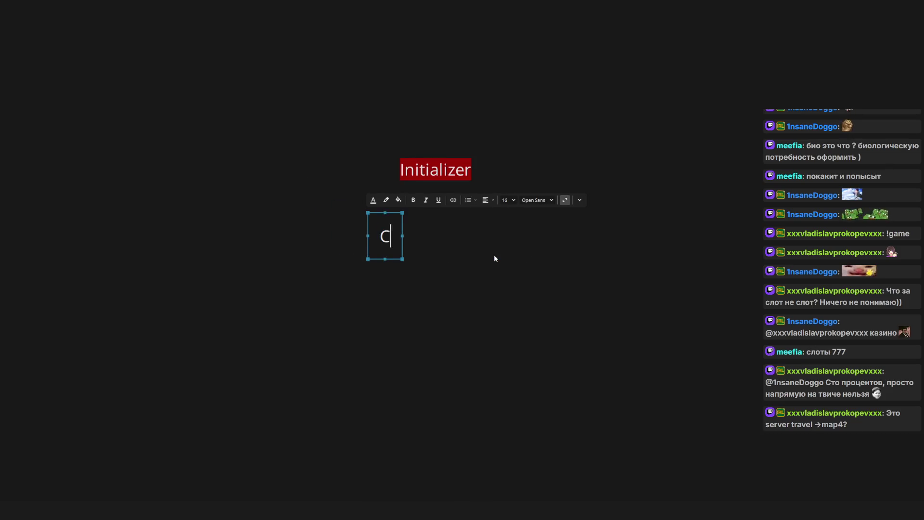
key("BackSpace")
key("BackSpace")
key("BackSpace")
type("С")
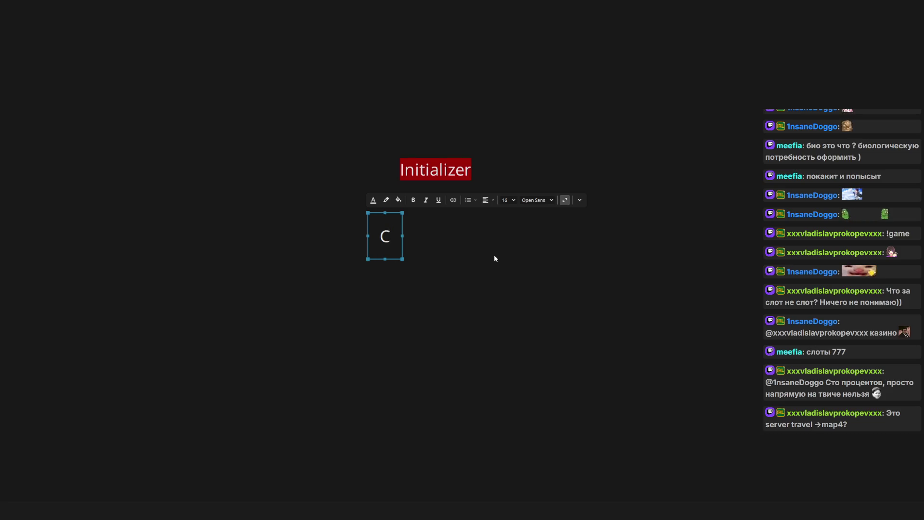
key("Escape")
key("Escape")
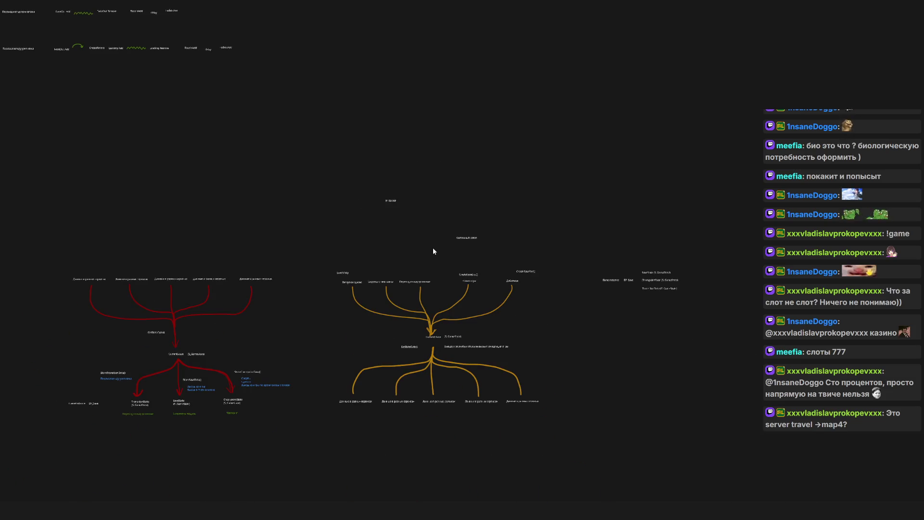
Move LoadSlot() up-left and CreateSaveSlot() up so they sit in a row above their branches.
scroll(409, 252, "up", 5)
left_click_drag(415, 263, 397, 276)
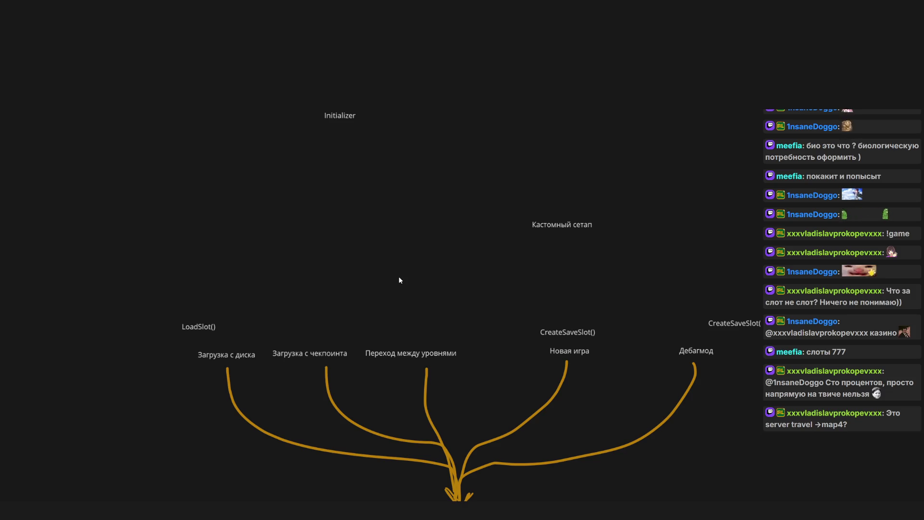
mouse_move(199, 327)
left_mouse_down()
mouse_move(148, 316)
mouse_move(165, 316)
left_mouse_up()
mouse_move(568, 332)
left_mouse_down()
mouse_move(568, 313)
mouse_move(568, 323)
left_mouse_up()
Select the CreateSaveSlot() and LoadSlot() labels to check alignment, then move Initializer up and left.
left_click(734, 323)
mouse_move(510, 291)
left_mouse_down()
mouse_move(761, 361)
mouse_move(760, 337)
left_mouse_up()
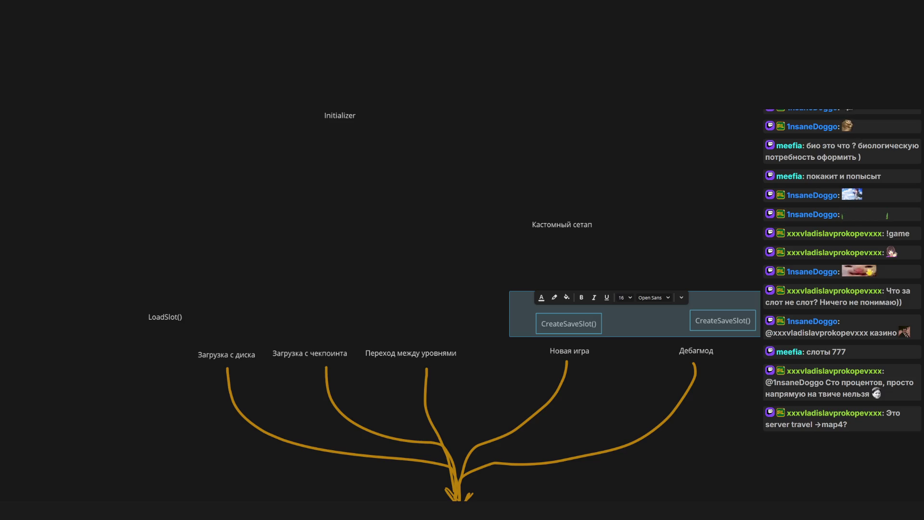
left_click_drag(135, 284, 235, 331)
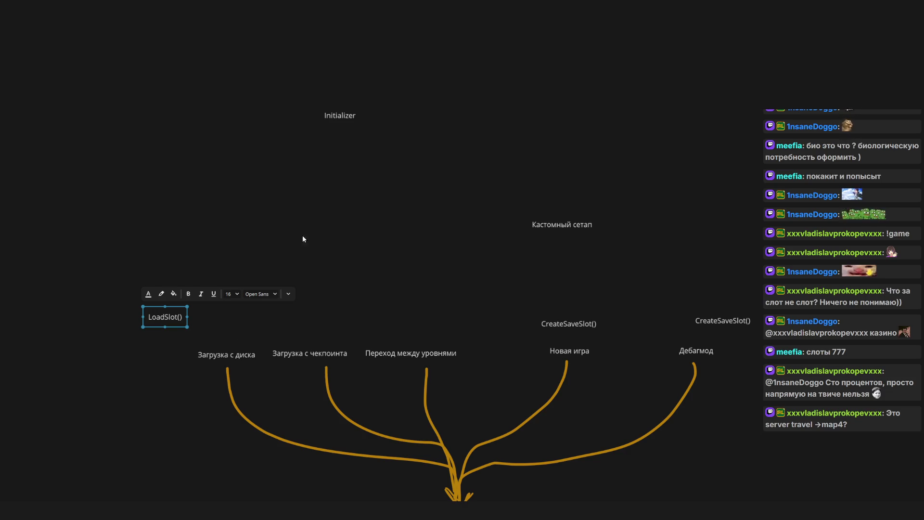
mouse_move(365, 124)
left_mouse_down()
mouse_move(423, 259)
mouse_move(305, 142)
left_mouse_up()
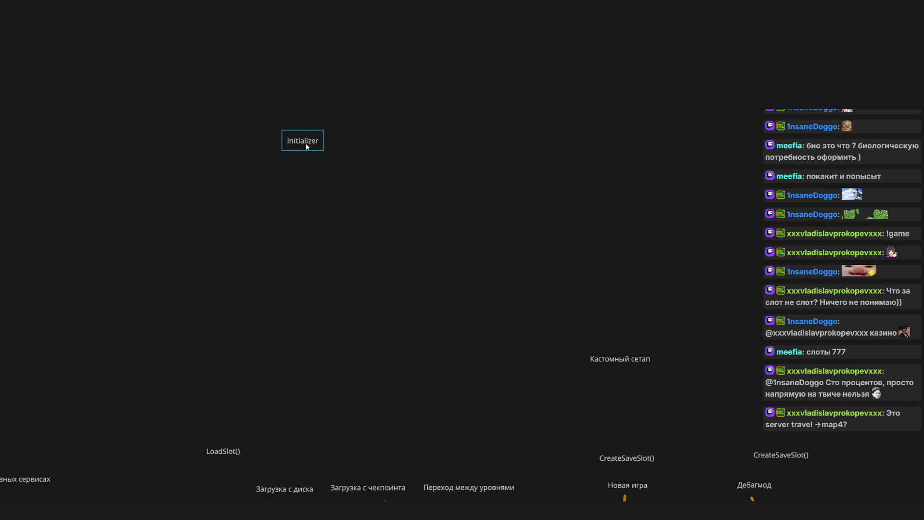
Paste a duplicate of the Initializer label just below the original.
key("ctrl+v")
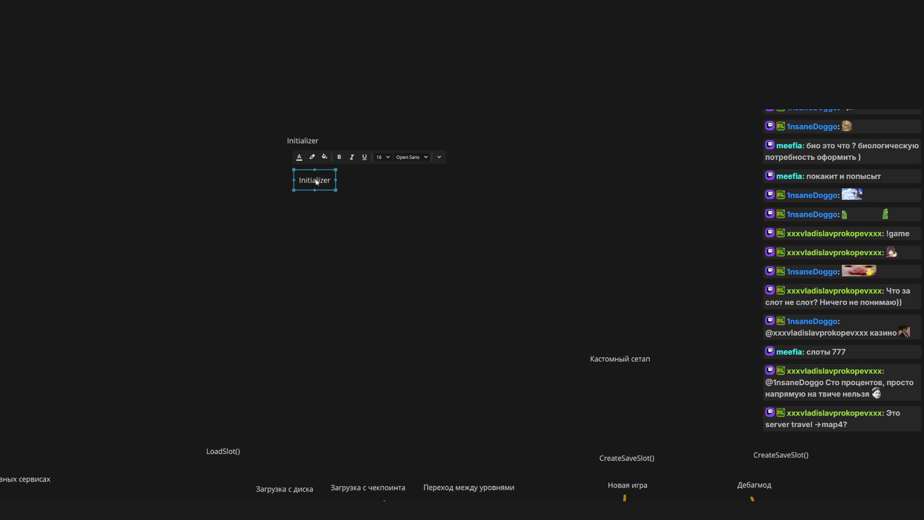
left_click_drag(321, 188, 345, 167)
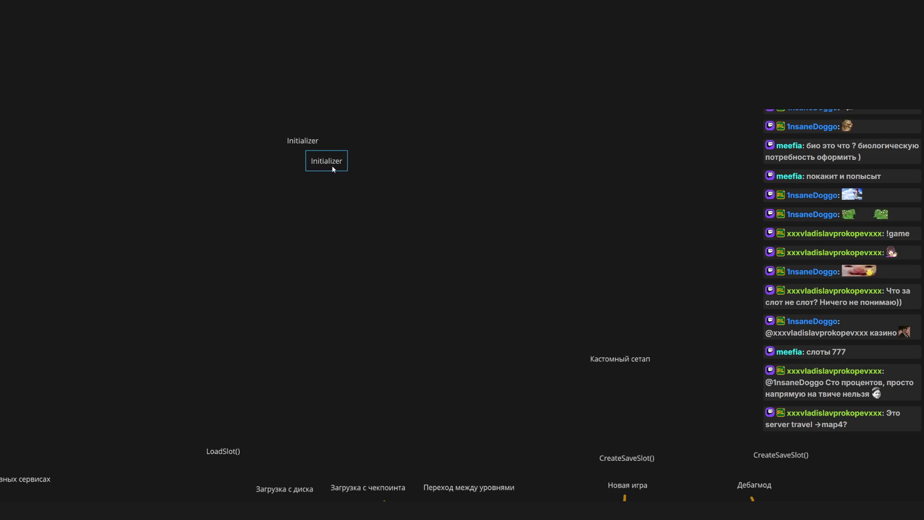
scroll(354, 310, "down", 3)
mouse_move(83, 325)
left_mouse_down()
mouse_move(293, 397)
mouse_move(761, 422)
left_mouse_up()
left_click(412, 206)
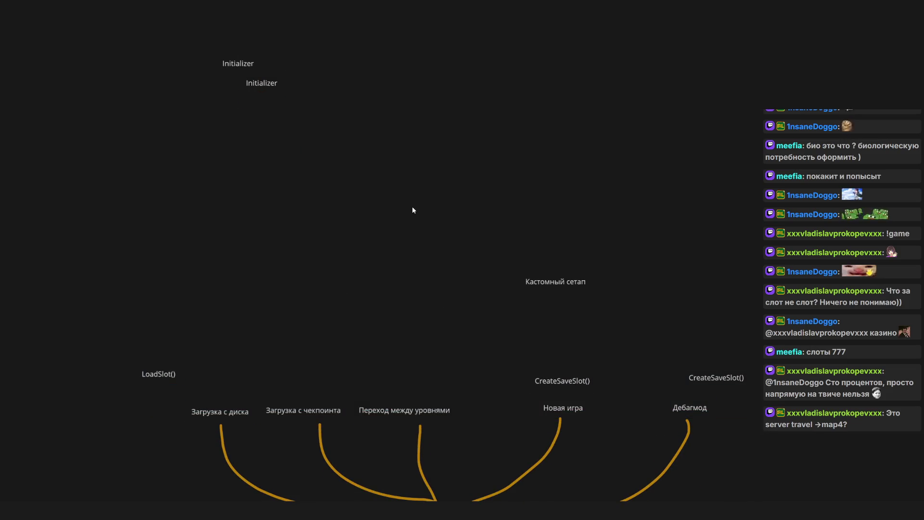
left_click_drag(281, 157, 325, 253)
scroll(325, 183, "up", 5)
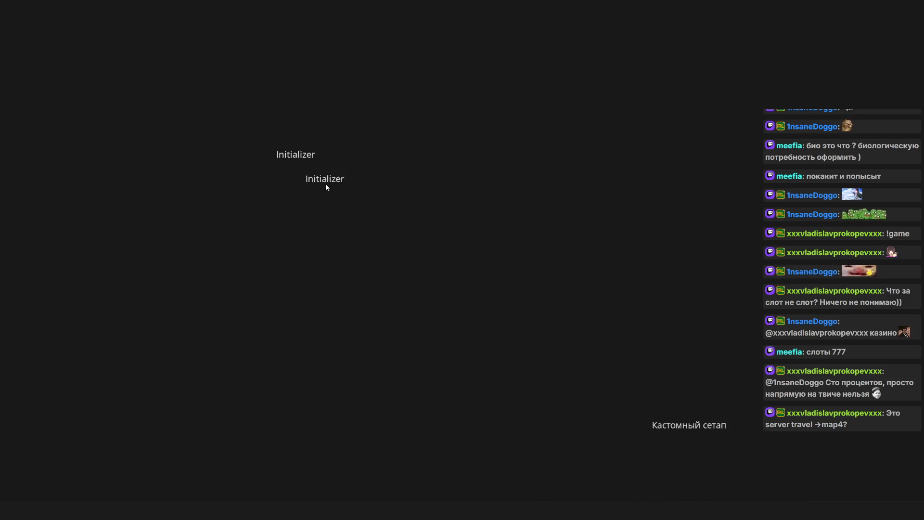
left_click(421, 235)
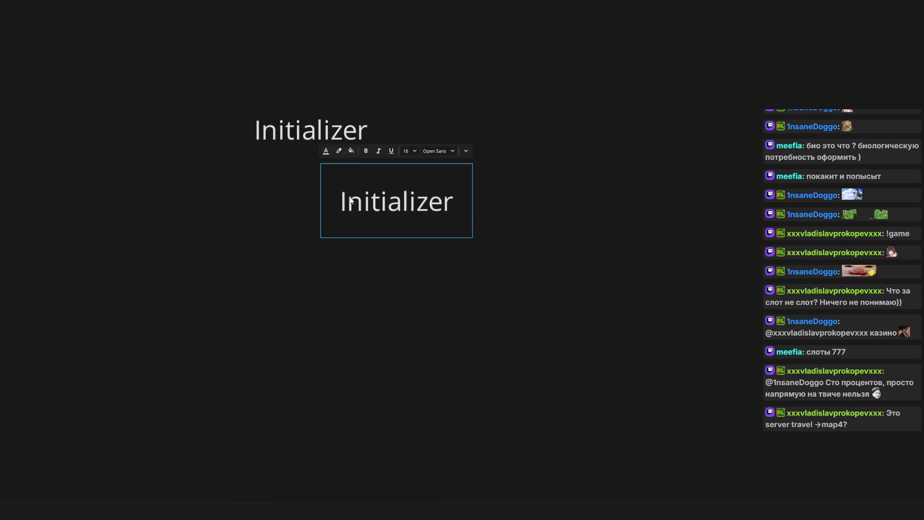
left_click(633, 226)
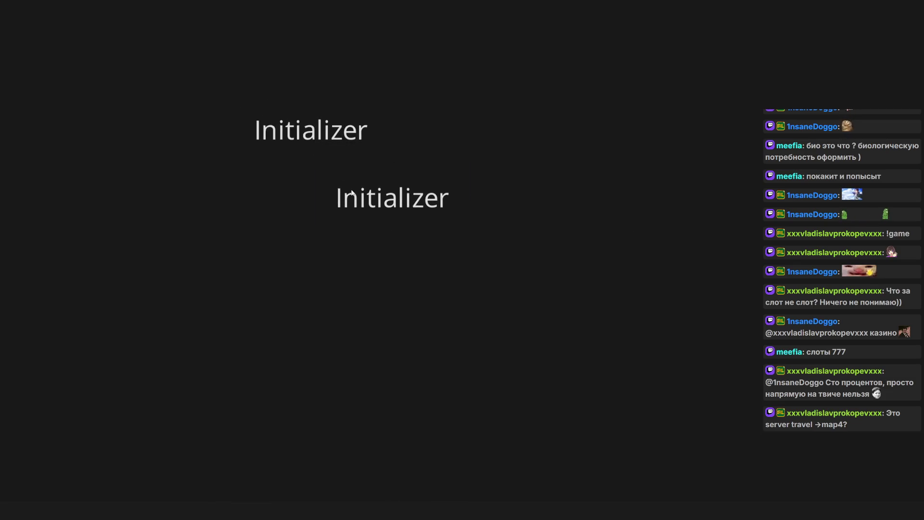
scroll(404, 196, "down", 10)
scroll(355, 198, "up", 10)
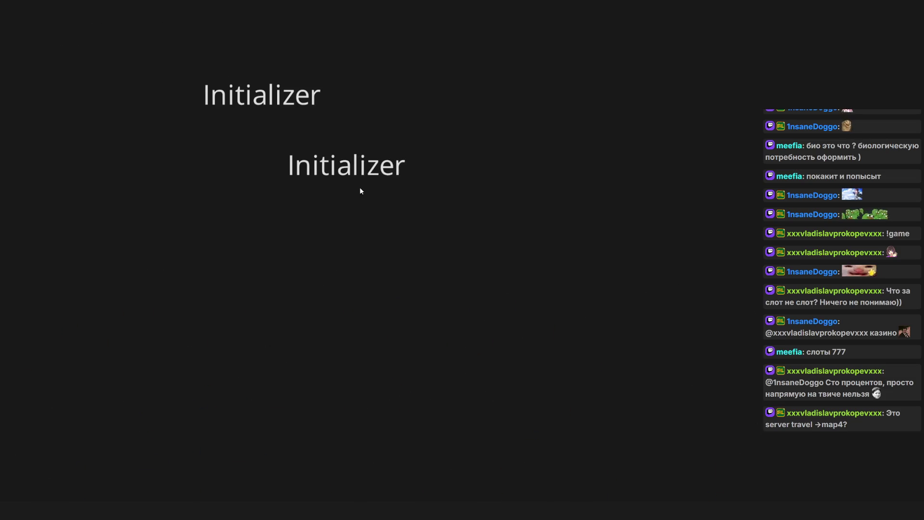
Rename the copy to NewGame and append () so the original reads Initializer().
double_click(366, 201)
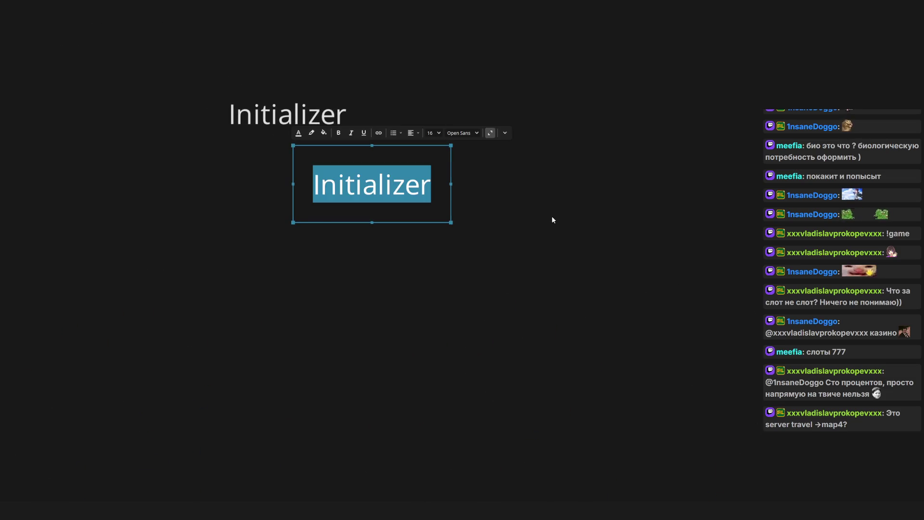
type("NewG")
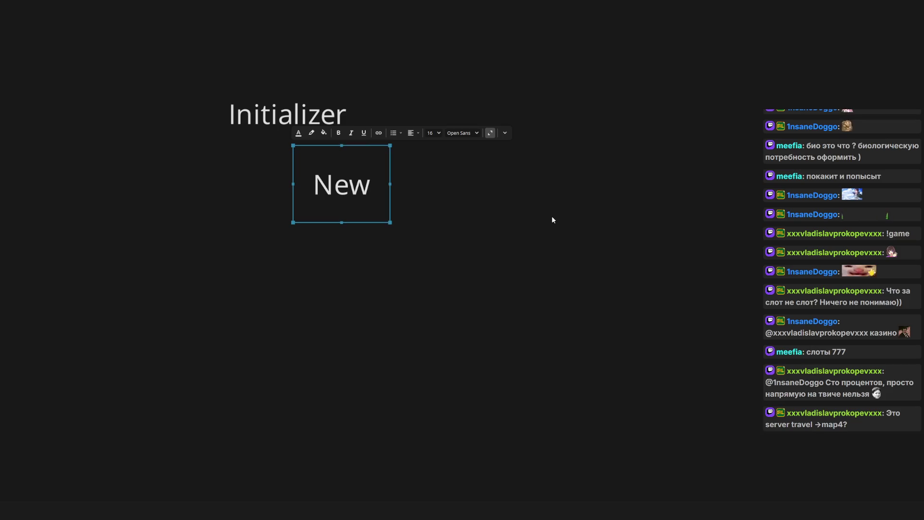
type("ame")
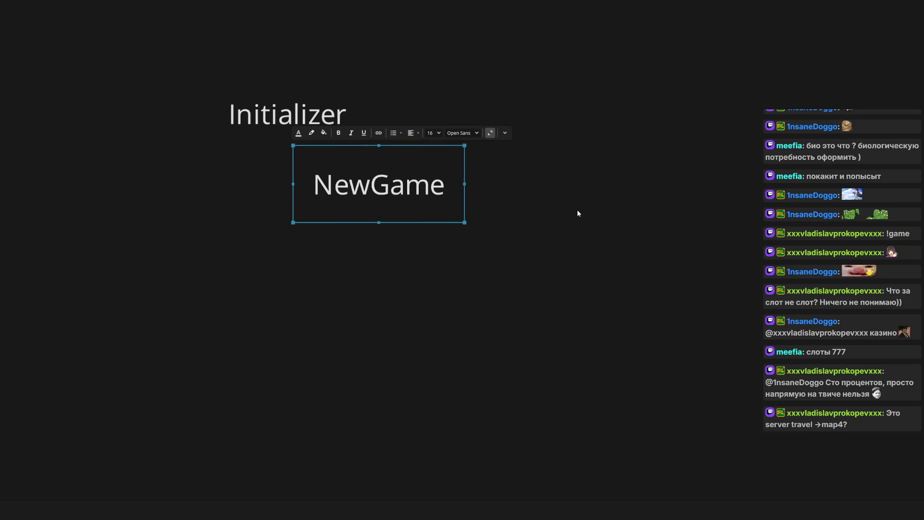
left_click(533, 219)
double_click(340, 138)
left_click(365, 128)
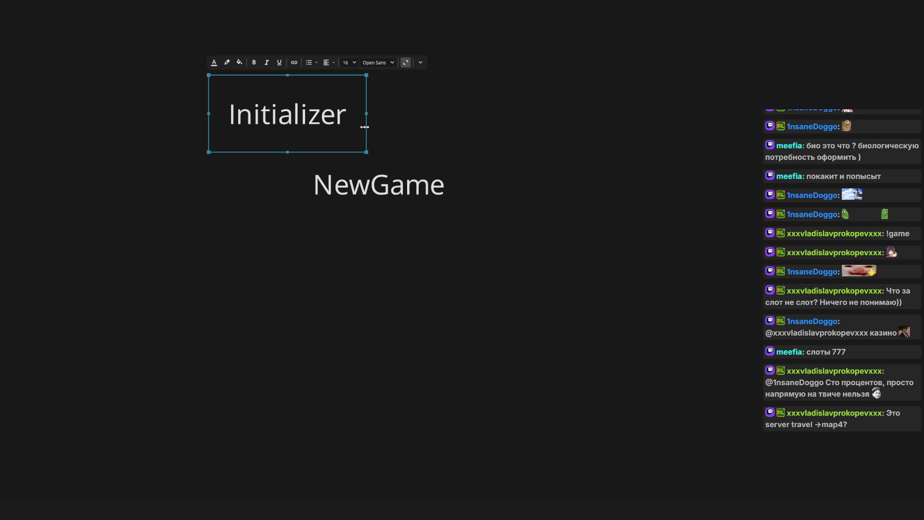
type("()")
Move NewGame below and to the right of Initializer().
left_click(379, 184)
mouse_move(404, 192)
left_mouse_down()
mouse_move(461, 207)
mouse_move(441, 208)
left_mouse_up()
left_click(337, 116)
double_click(337, 116)
key("Escape")
Paste a trial copy of NewGame, then delete it again.
left_click(492, 216)
scroll(492, 216, "right", 3)
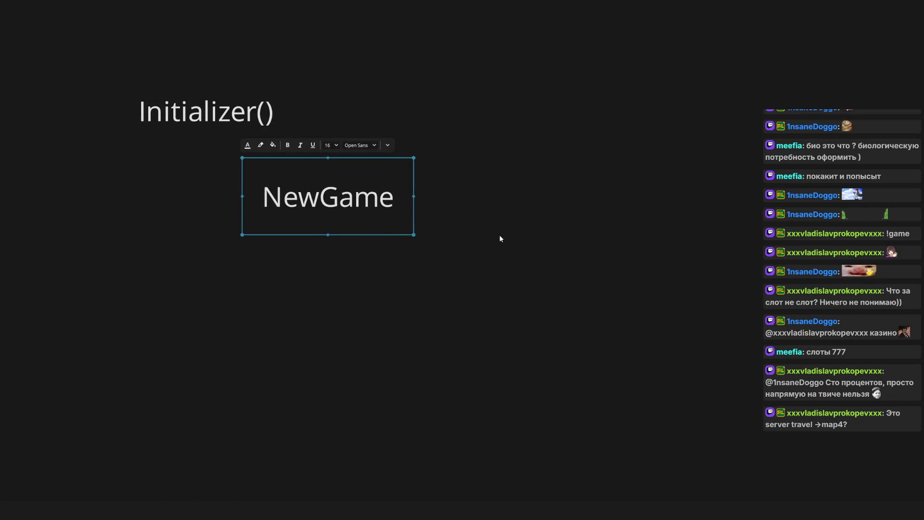
key("ctrl+c")
key("ctrl+v")
left_click_drag(616, 206, 580, 208)
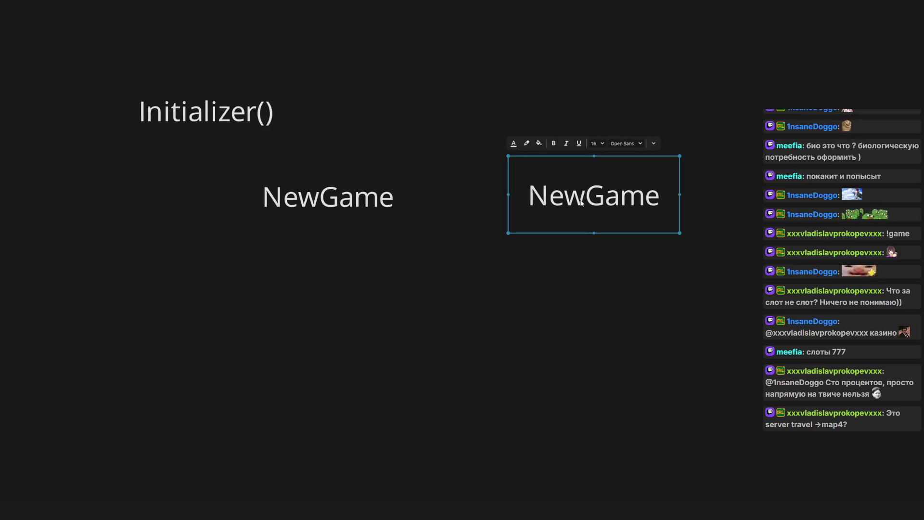
key("Delete")
scroll(599, 259, "down", 5)
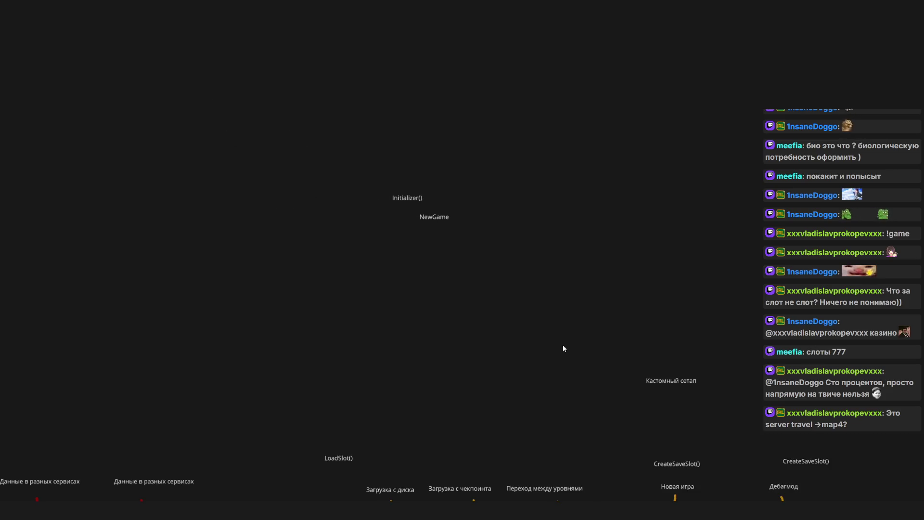
Copy CreateSaveSlot() from the tree diagram and place it beside NewGame.
left_click(482, 329)
key("ctrl+c")
scroll(322, 123, "up", 5)
key("ctrl+v")
left_click_drag(398, 196, 417, 193)
left_click(417, 193)
scroll(554, 207, "left", 2)
left_click(623, 200)
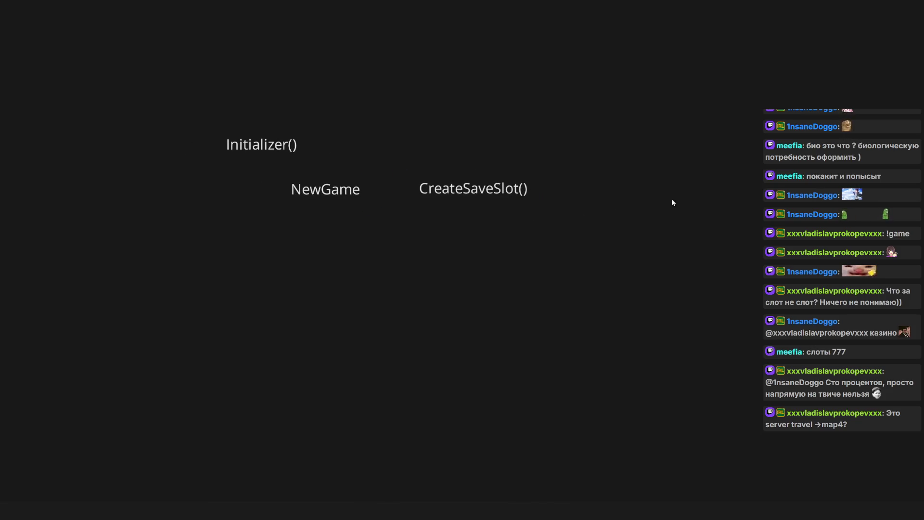
scroll(491, 170, "down", 5)
scroll(581, 241, "up", 4)
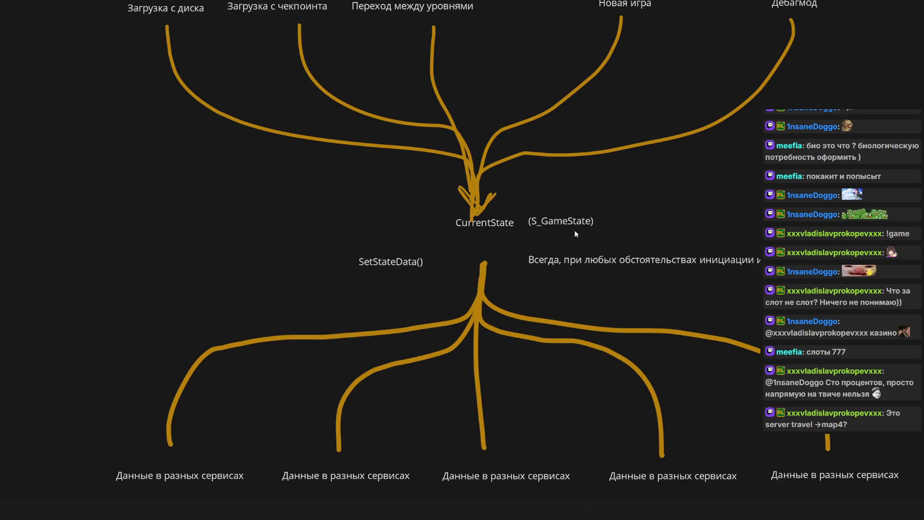
Paste SetStateData() beside CreateSaveSlot() and align it with the NewGame row.
left_click(386, 273)
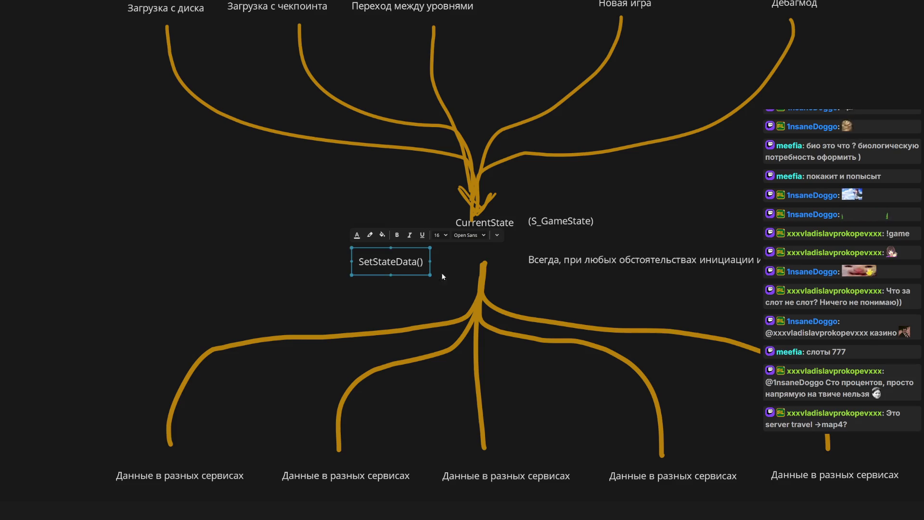
scroll(441, 272, "down", 5)
scroll(433, 118, "up", 5)
key("ctrl+v")
mouse_move(470, 124)
left_mouse_down()
mouse_move(474, 117)
mouse_move(437, 111)
left_mouse_up()
scroll(486, 144, "up", 3)
scroll(486, 144, "left", 3)
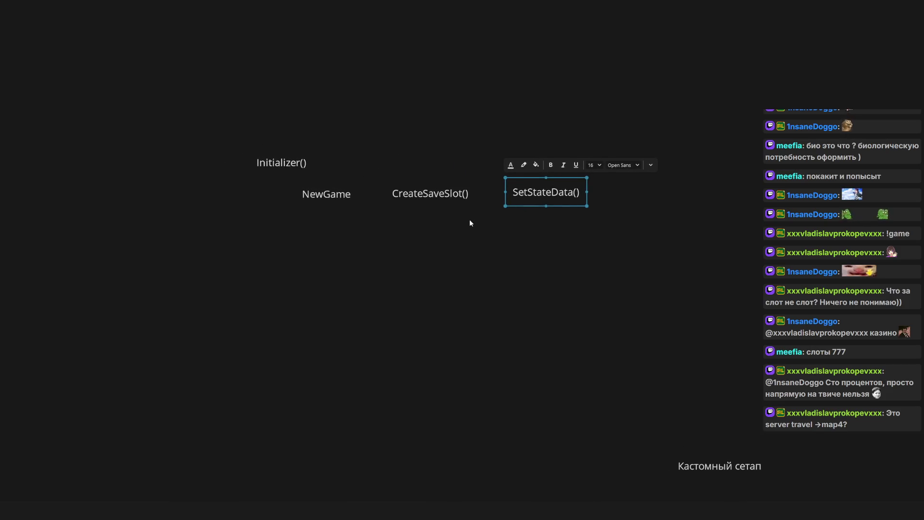
key("Escape")
left_click(536, 200)
key("Escape")
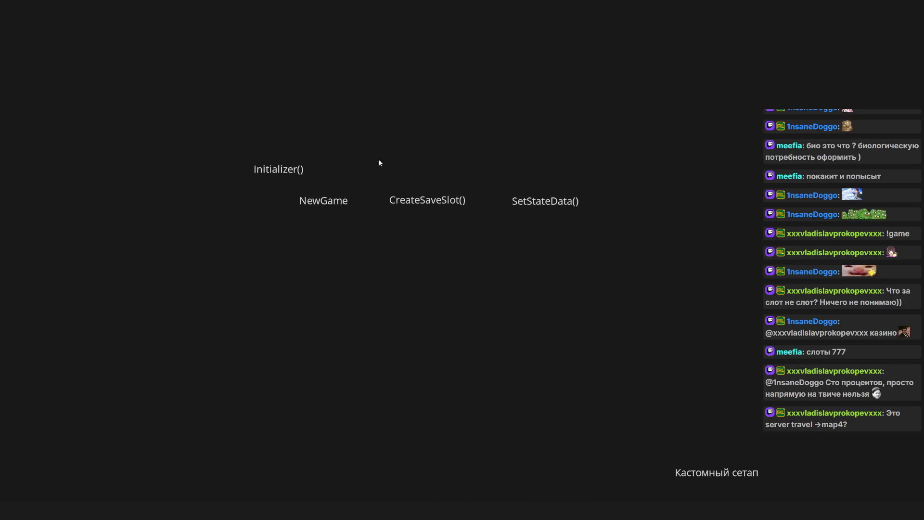
scroll(433, 215, "left", 2)
scroll(481, 216, "left", 1)
left_click(484, 201)
key("Escape")
left_click_drag(595, 201, 598, 203)
Duplicate NewGame below the original and rename the copy Debugmode.
left_click(390, 208)
key("ctrl+c")
key("ctrl+v")
mouse_move(367, 241)
left_mouse_down()
mouse_move(397, 240)
mouse_move(385, 235)
left_mouse_up()
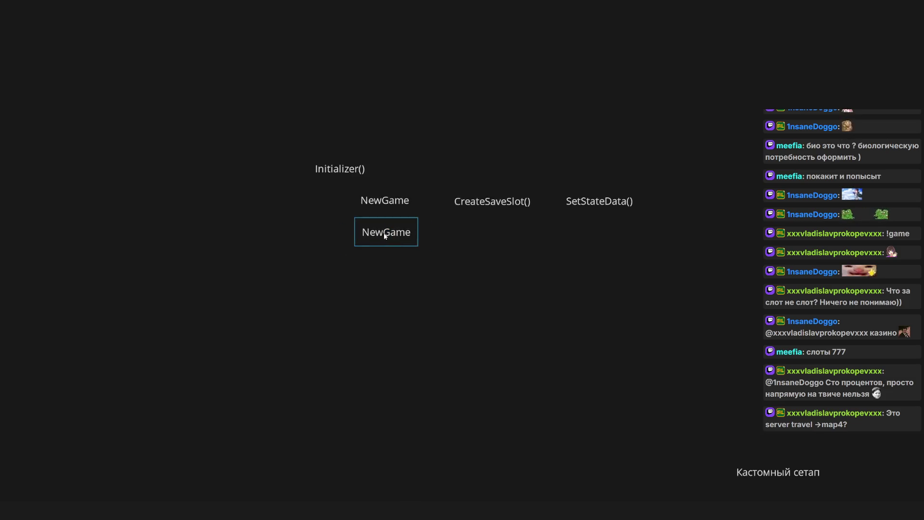
double_click(385, 235)
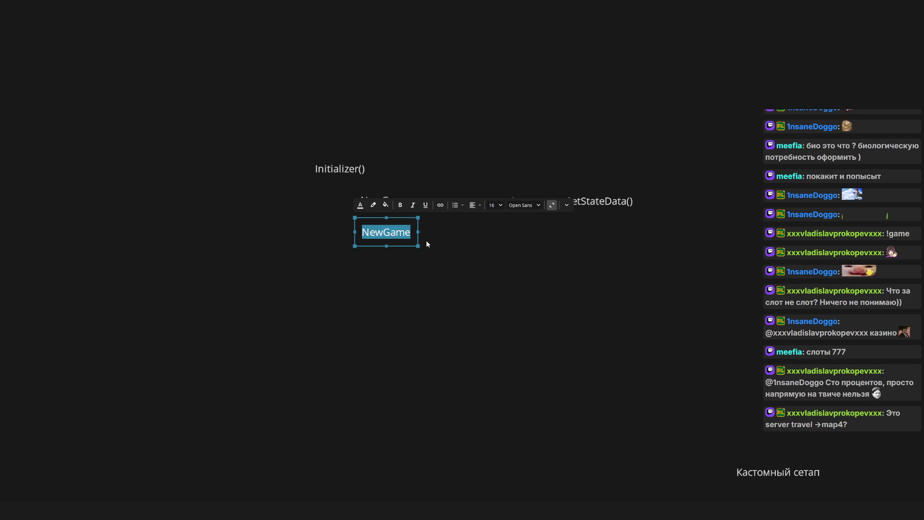
scroll(439, 243, "down", 5)
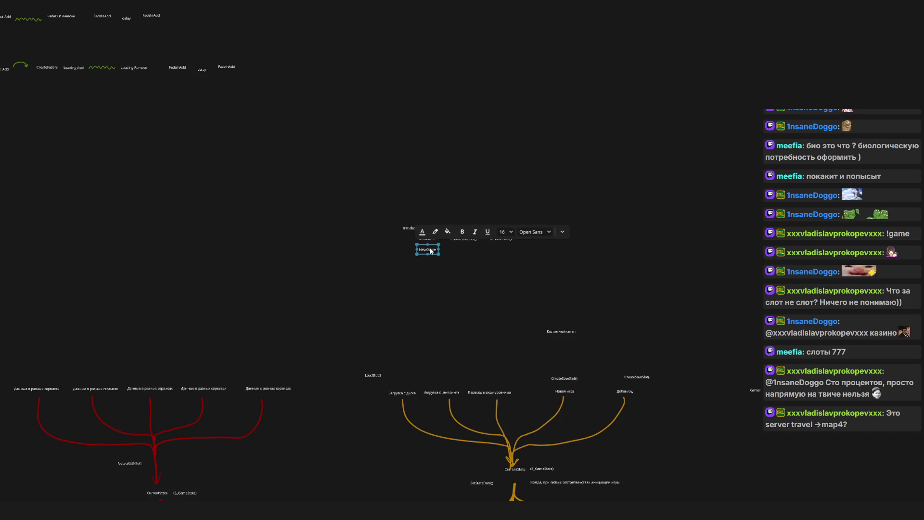
scroll(429, 247, "up", 5)
double_click(426, 267)
type("Debugmode")
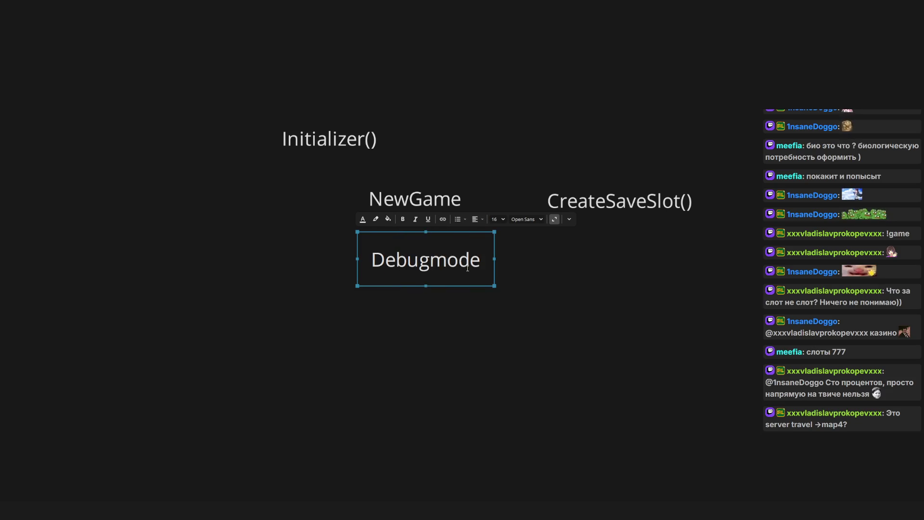
left_click(501, 244)
Copy the CreateSaveSlot() and SetStateData() labels into the Debugmode row.
scroll(501, 243, "right", 3)
left_click(502, 204)
left_click_drag(427, 59, 620, 177)
key("ctrl+c")
key("ctrl+v")
left_click_drag(645, 264, 572, 241)
Paste a Debugmode copy below it and type LoadFromSlot as its new name.
left_click(288, 254)
key("ctrl+c")
key("ctrl+v")
double_click(299, 310)
type("Load")
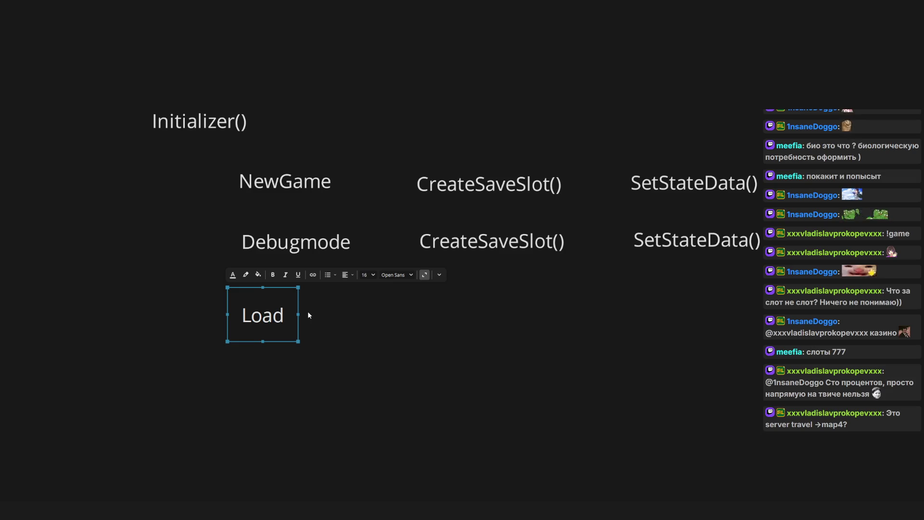
type("Fr")
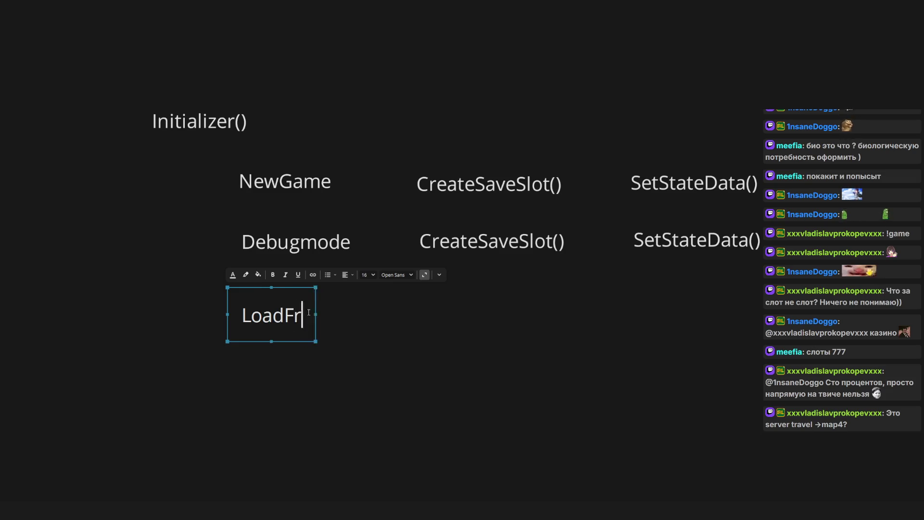
type("omSlot")
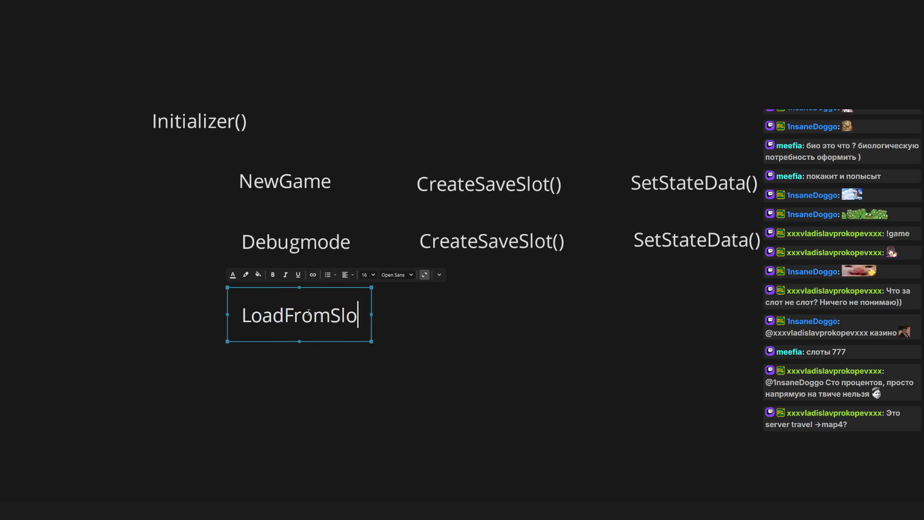
Correct the copied label to read LoadFromDisk, fixing the LoadFromDisc typo.
key("BackSpace")
key("BackSpace")
key("BackSpace")
key("BackSpace")
type("Disk")
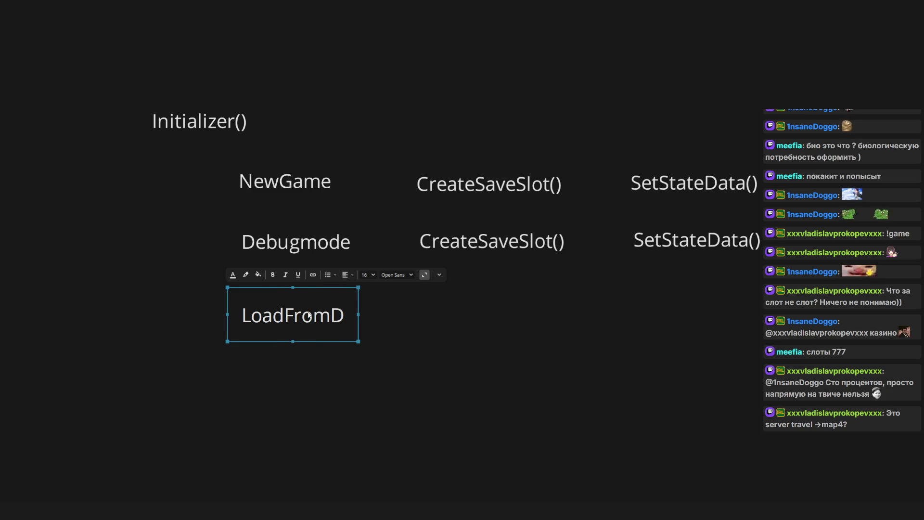
left_click(447, 388)
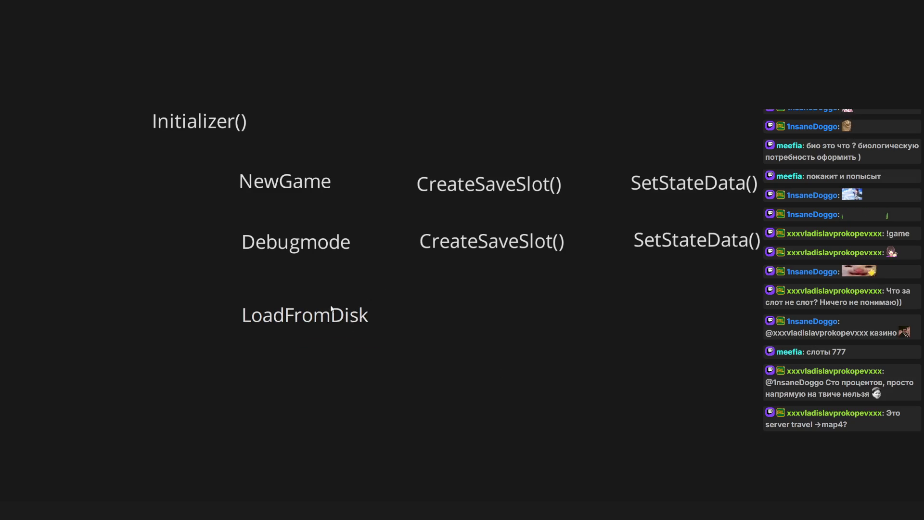
scroll(448, 380, "up", 3)
left_click(308, 299)
double_click(308, 300)
key("shift+Left")
type("c")
left_click(447, 331)
left_click(308, 303)
double_click(308, 303)
left_click_drag(318, 304, 355, 310)
type("k")
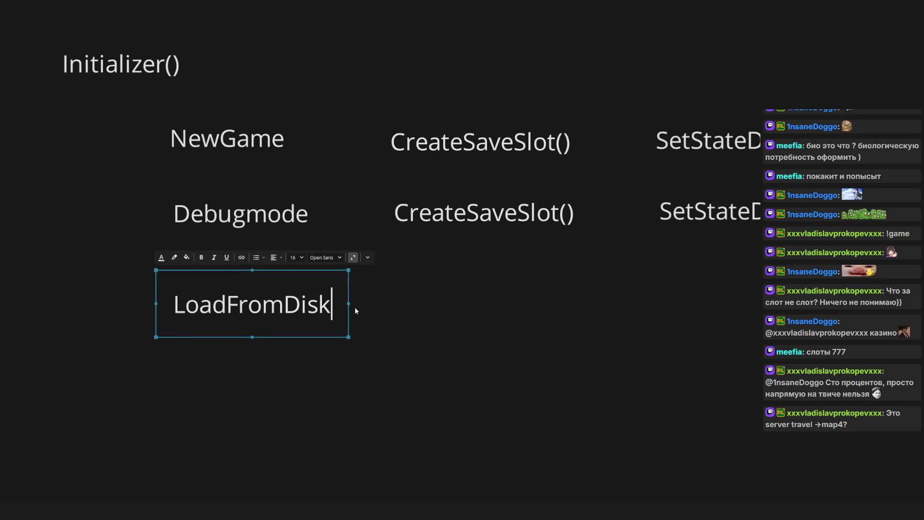
left_click(411, 348)
Save the whiteboard with Ctrl+S.
scroll(352, 313, "down", 5)
scroll(323, 308, "up", 4)
scroll(324, 308, "up", 1)
key("ctrl+s")
Duplicate LoadFromDisk into the function column and rename the copy LoadSlot().
left_click(312, 326)
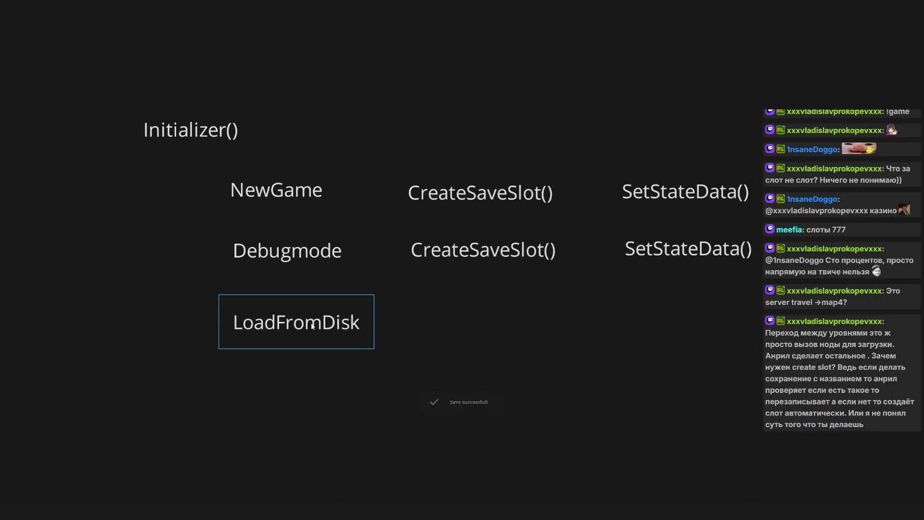
key("ctrl+c")
key("ctrl+v")
mouse_move(385, 328)
left_mouse_down()
mouse_move(476, 322)
mouse_move(451, 323)
left_mouse_up()
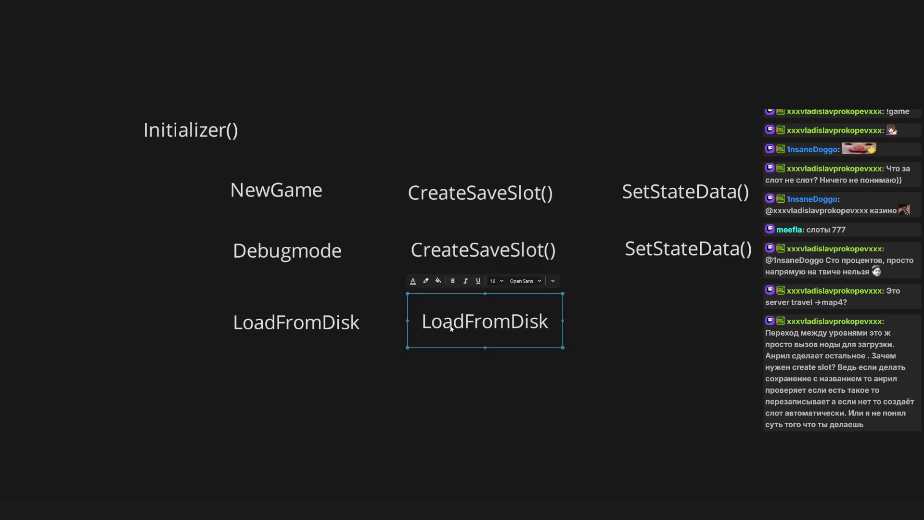
double_click(451, 323)
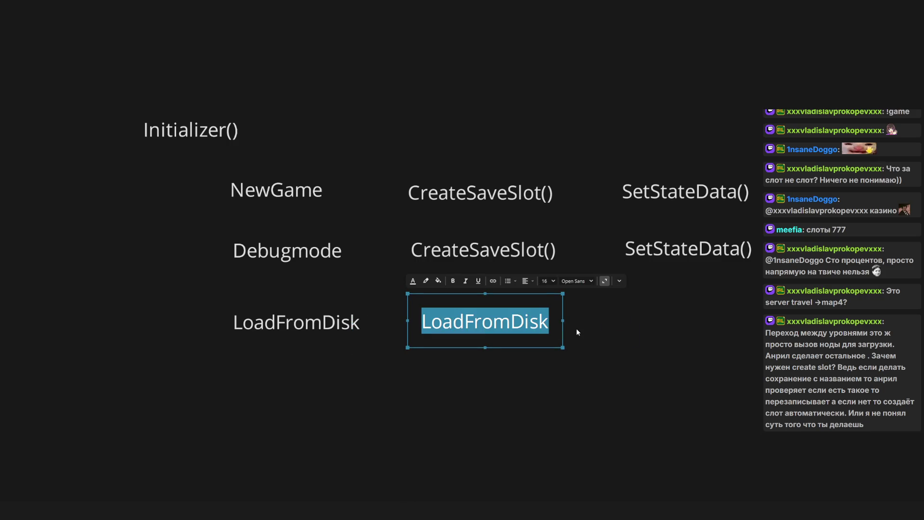
type("Loa")
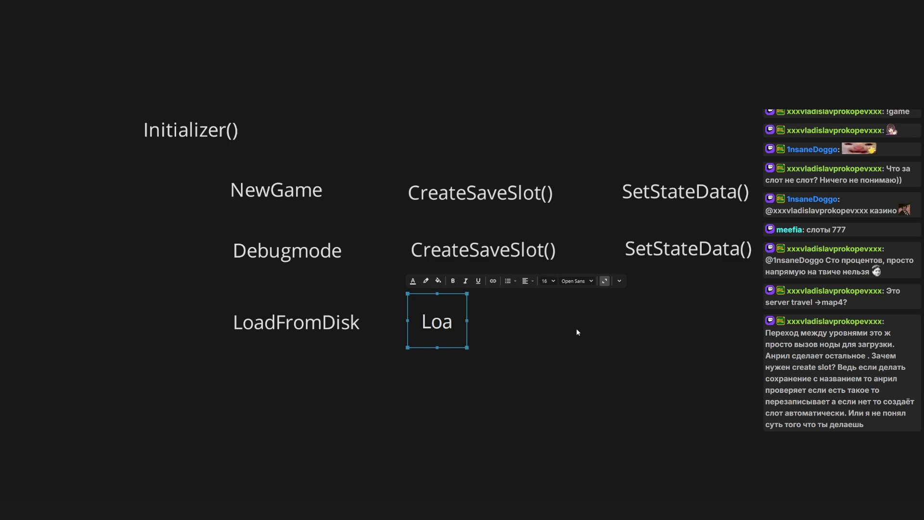
type("dSlot")
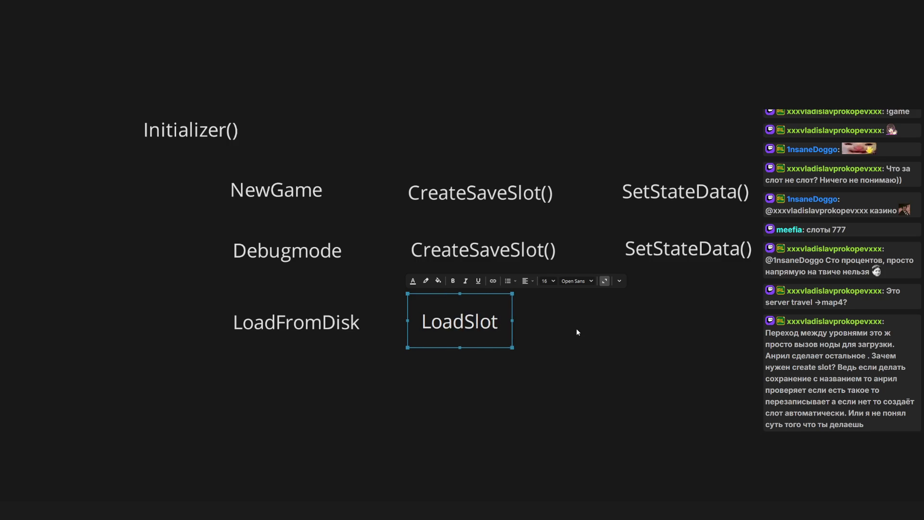
type("()")
left_click(543, 406)
scroll(310, 250, "down", 3)
Duplicate the LoadFromDisk label below itself and rename the copy LoadCheckpoint.
left_click(308, 243)
key("ctrl+c")
key("ctrl+v")
left_click_drag(329, 301, 309, 294)
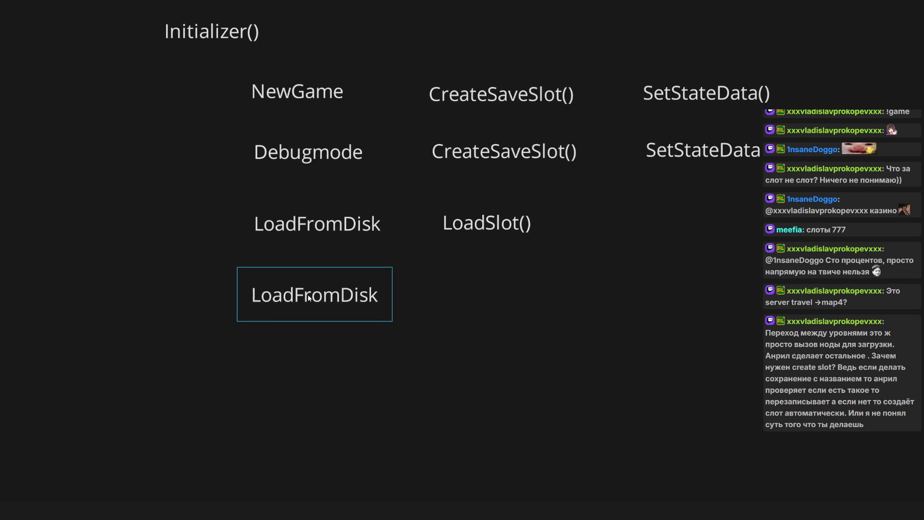
double_click(309, 295)
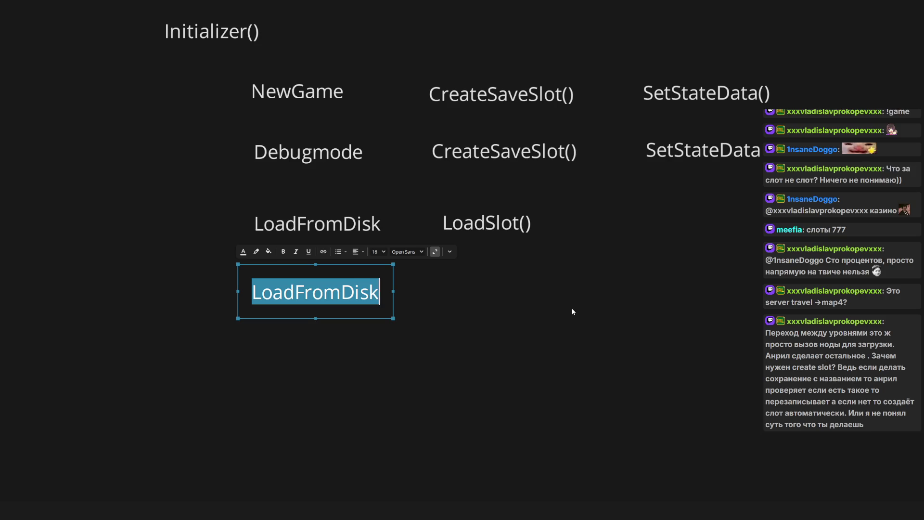
type("Load")
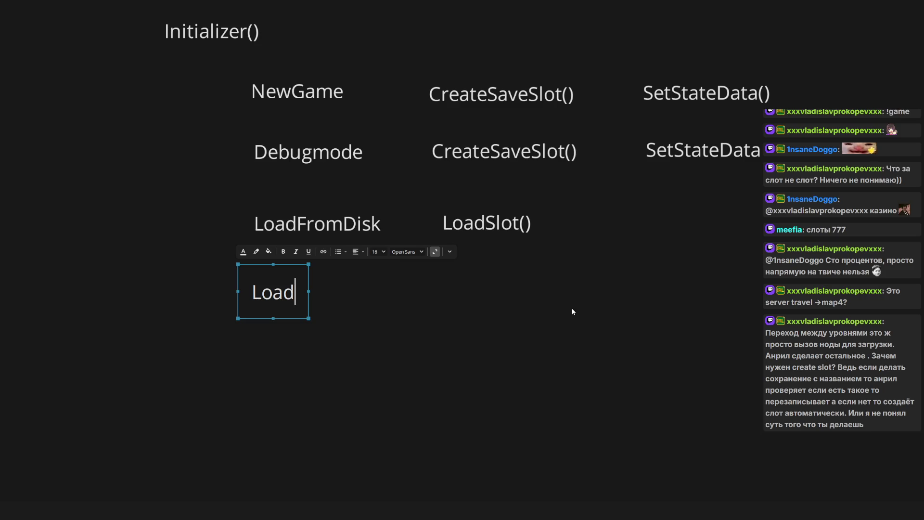
type("Checkpoint")
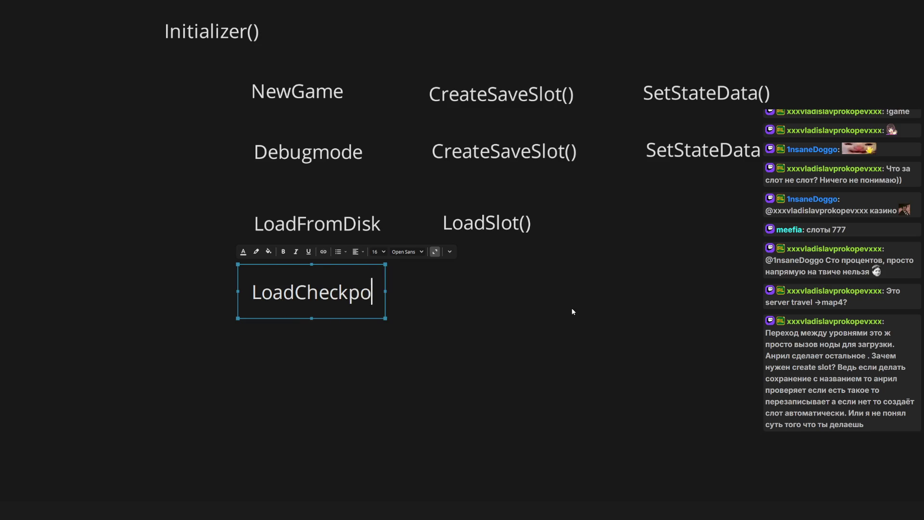
left_click(572, 309)
Copy the LoadSlot() label beside LoadCheckpoint and rename the copy GetSlot.
left_click(481, 222)
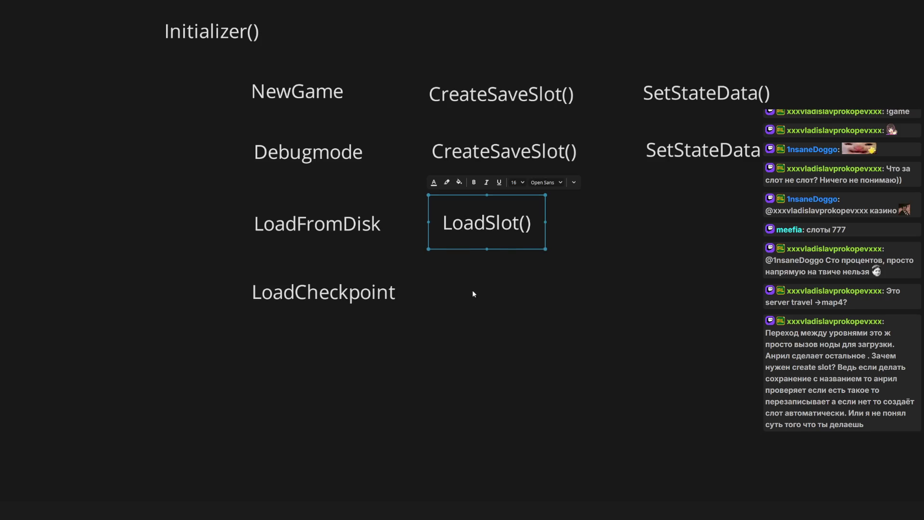
key("ctrl+c")
key("ctrl+v")
double_click(489, 295)
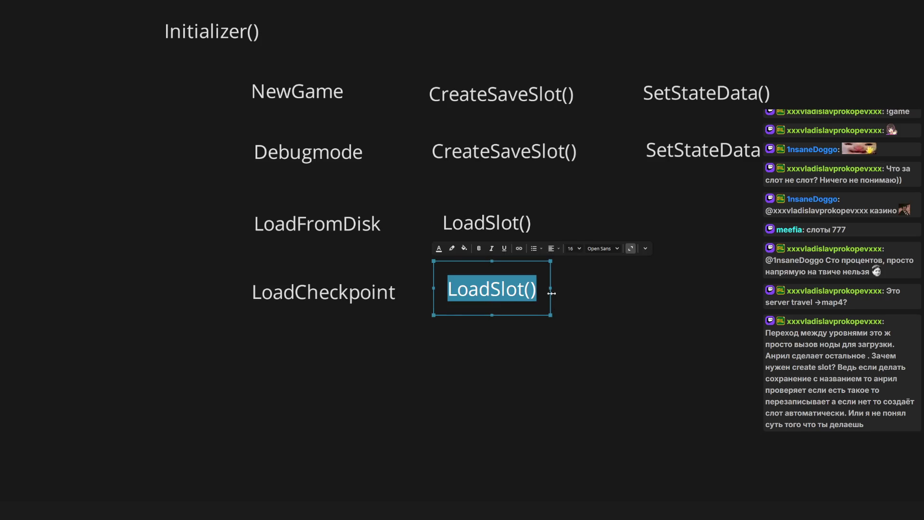
type("GetSlot")
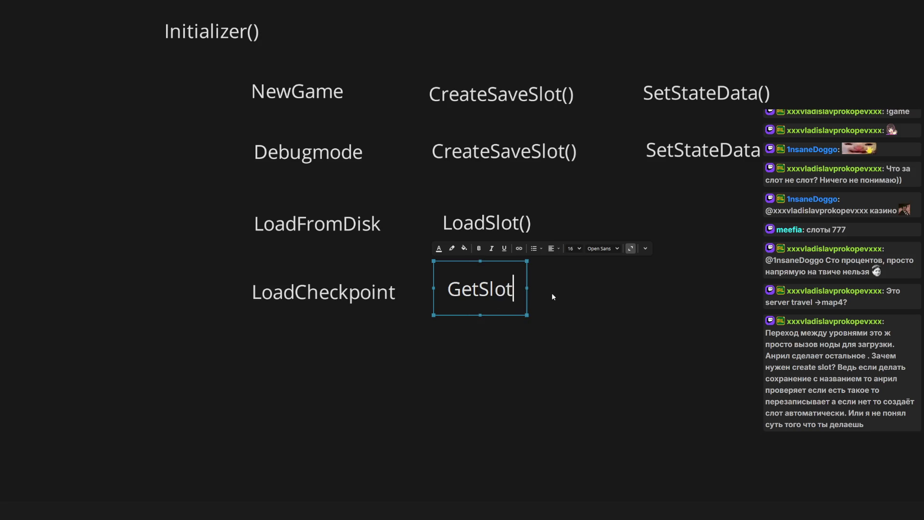
key("Escape")
left_click(599, 293)
key("ctrl+v")
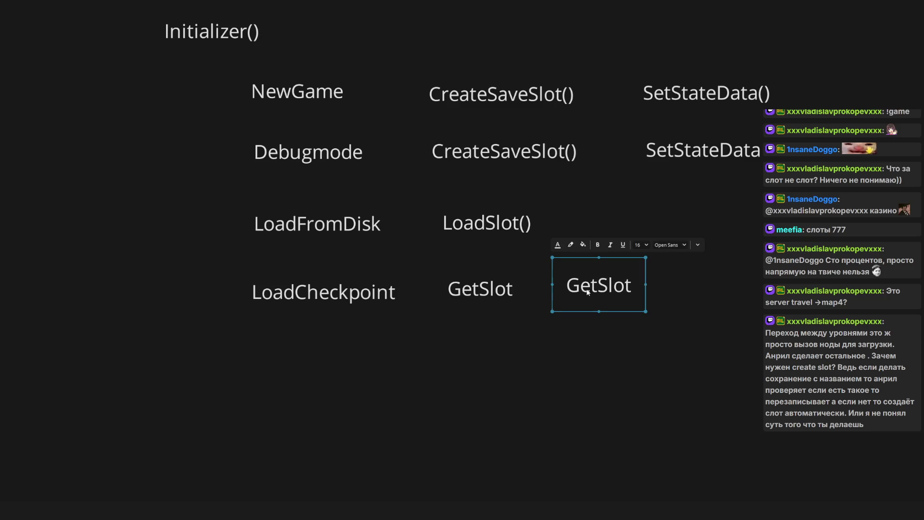
key("ctrl+z")
Append () to the GetSlot label so it reads GetSlot().
scroll(577, 294, "up", 1)
left_click(491, 238)
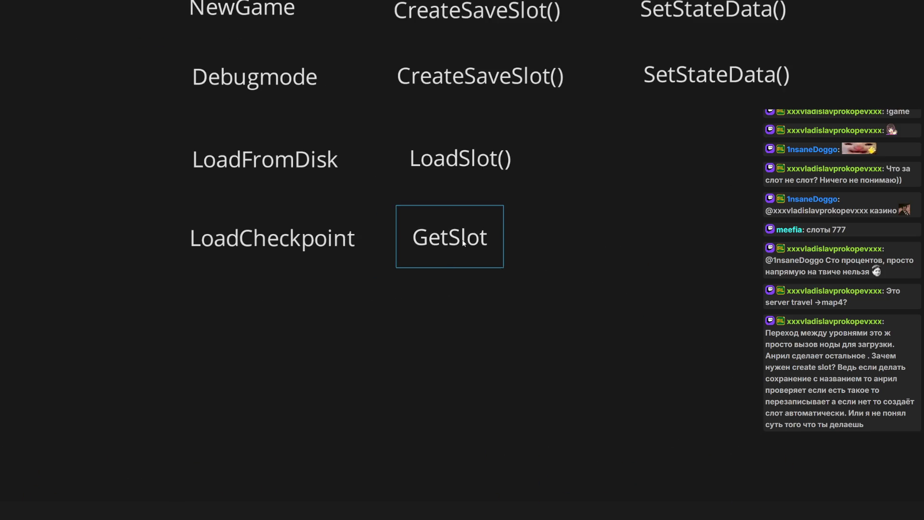
left_click(494, 239)
left_click(496, 239)
type("()")
left_click(557, 303)
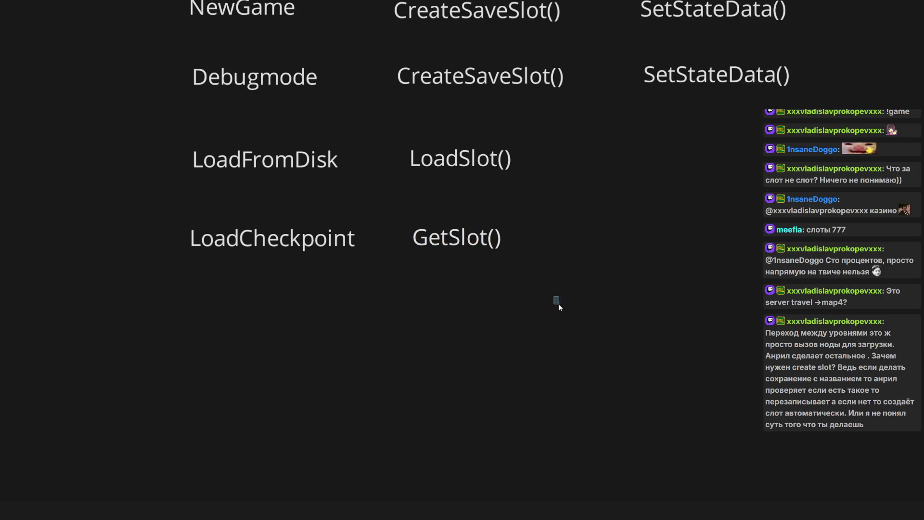
Rename the LoadSlot() label to LoadSaveSlot().
scroll(487, 273, "down", 1)
scroll(491, 288, "up", 1)
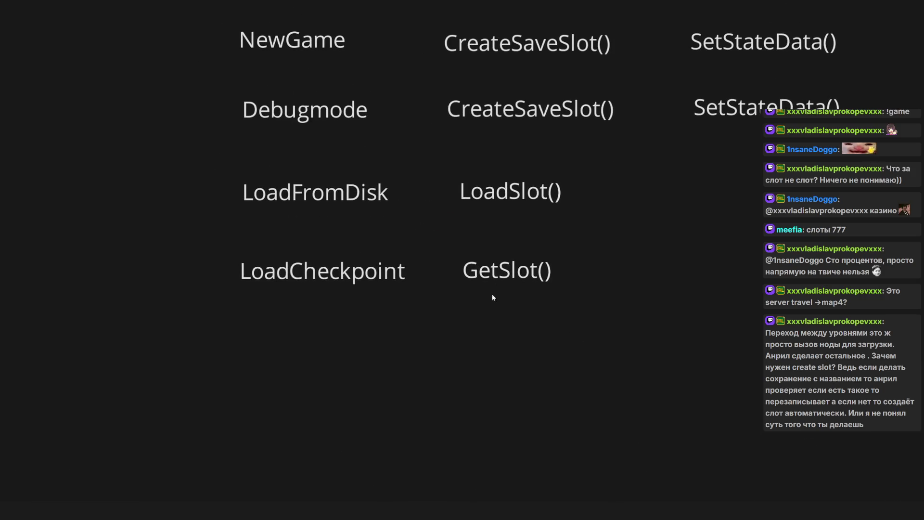
left_click(496, 198)
left_click(501, 193)
left_click(500, 192)
type("Save")
left_click(592, 276)
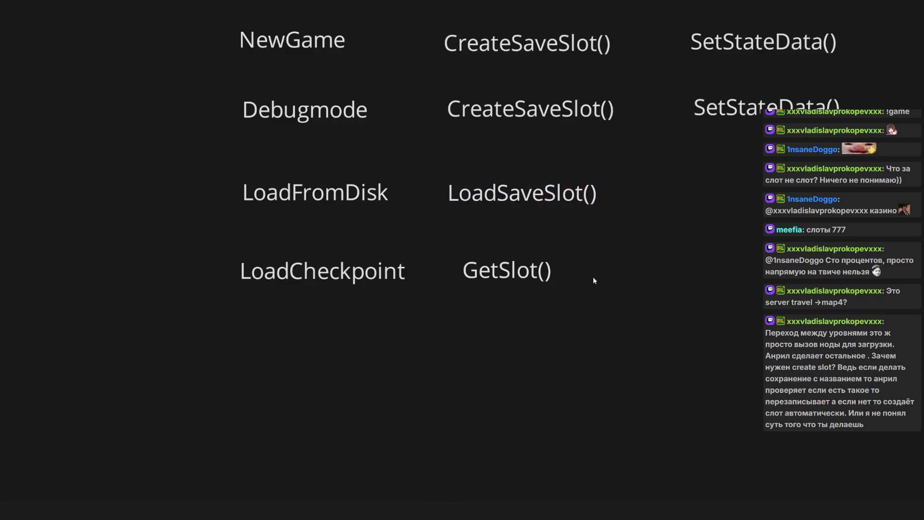
Rename GetSlot() to GetSaveSlot() and select the LoadCheckpoint label.
double_click(548, 286)
left_click(510, 271)
type("S")
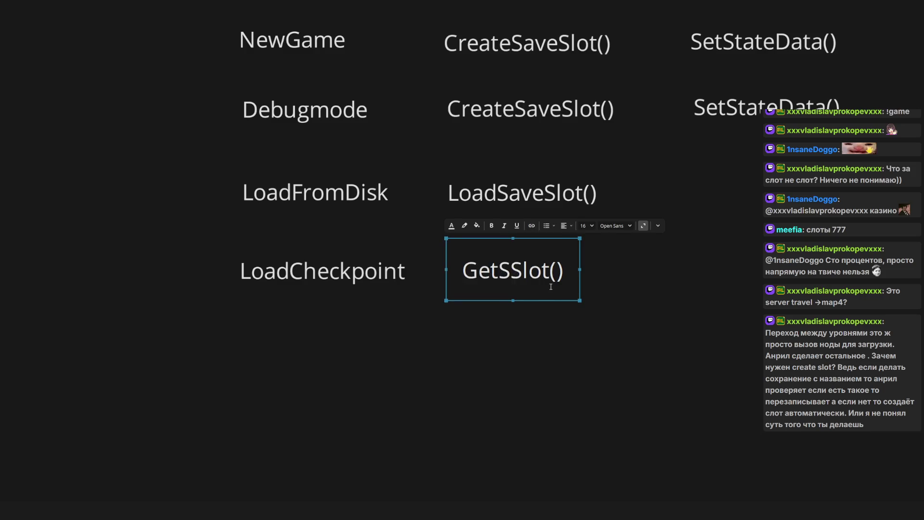
type("ave")
left_click(594, 322)
scroll(424, 330, "left", 2)
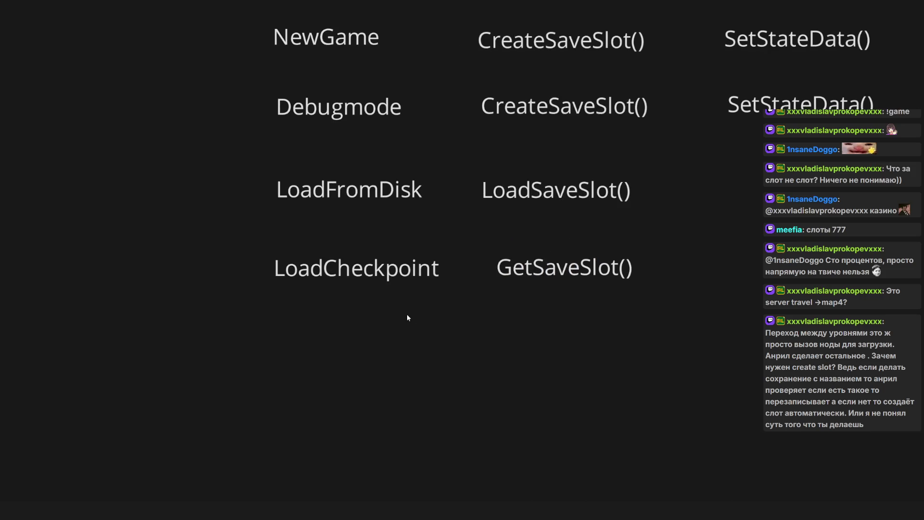
left_click(371, 298)
Duplicate the LoadCheckpoint label below it and rename the copy Transition.
left_click(311, 349)
left_click(324, 288)
key("ctrl+c")
key("ctrl+v")
left_click_drag(302, 354, 333, 349)
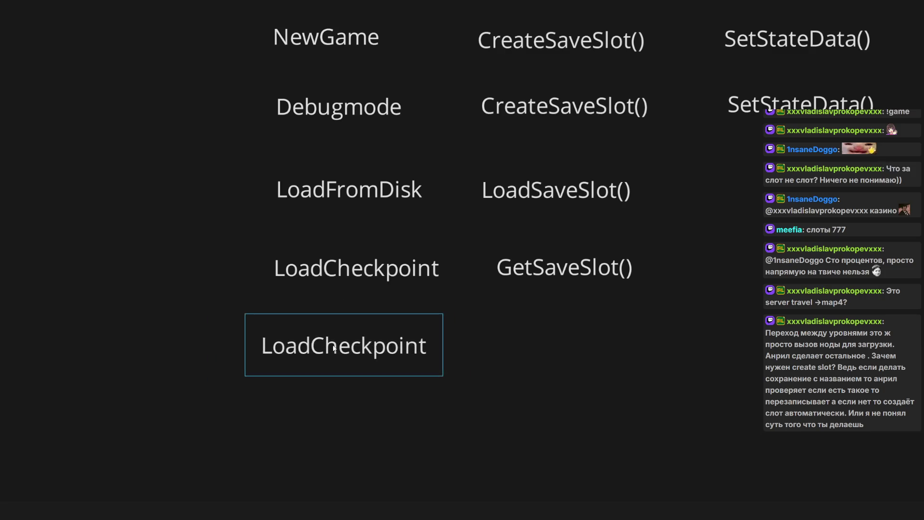
double_click(333, 349)
type("Tra")
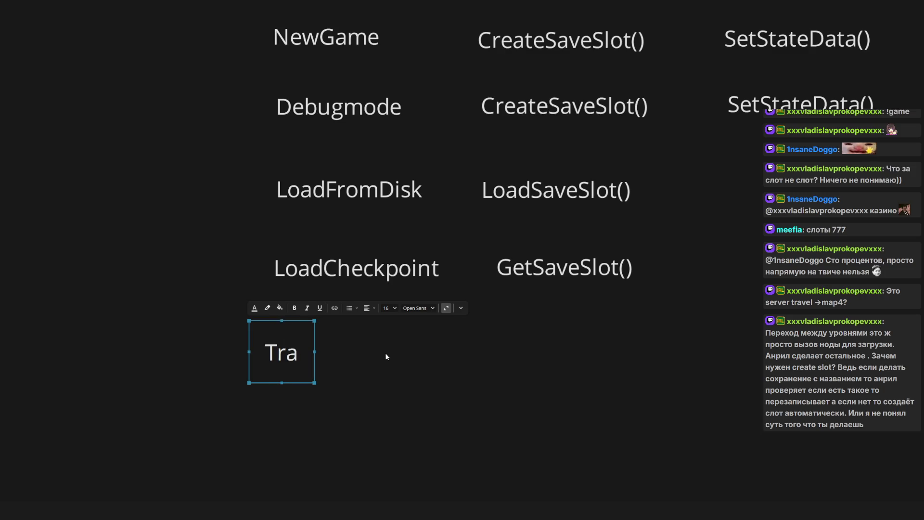
type("nsition")
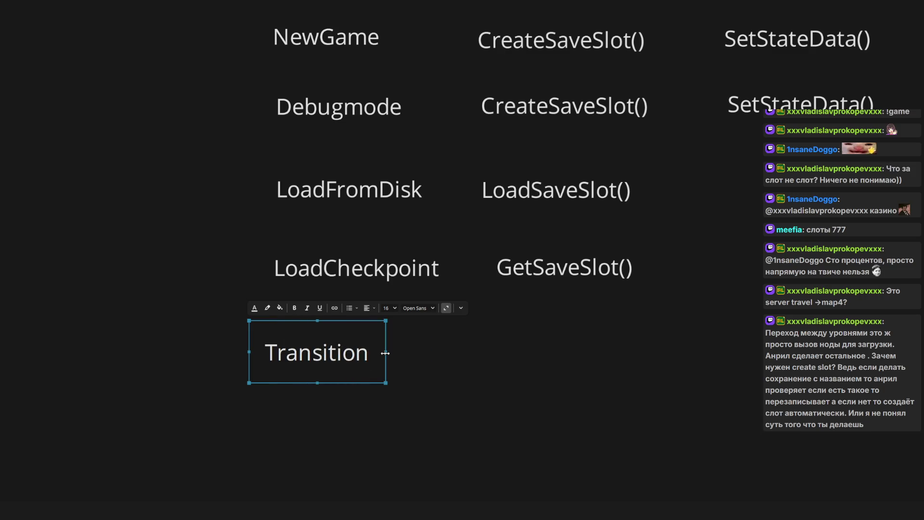
left_click(395, 353)
Place a copy of GetSaveSlot() beside the Transition label.
left_click(310, 352)
scroll(546, 283, "right", 1)
left_click(546, 283)
mouse_move(538, 296)
left_mouse_down()
mouse_move(552, 382)
mouse_move(529, 375)
left_mouse_up()
scroll(733, 337, "down", 5)
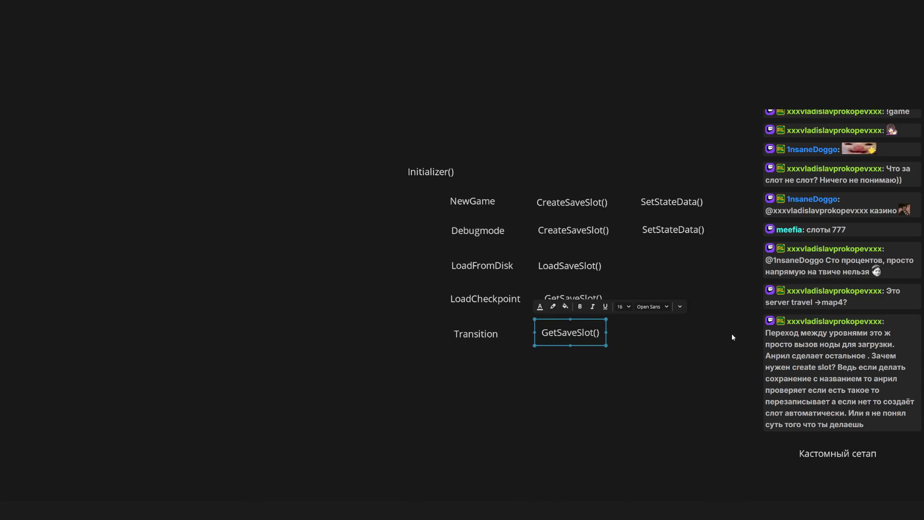
left_click(732, 336)
Select the table labels and the left column of start paths to check their alignment.
scroll(570, 329, "right", 2)
scroll(431, 278, "right", 1)
mouse_move(233, 154)
left_mouse_down()
mouse_move(640, 353)
mouse_move(621, 357)
left_mouse_up()
left_click_drag(249, 155, 645, 385)
scroll(621, 359, "right", 1)
left_click(622, 360)
left_click_drag(267, 194, 338, 351)
scroll(323, 302, "right", 1)
scroll(324, 302, "up", 1)
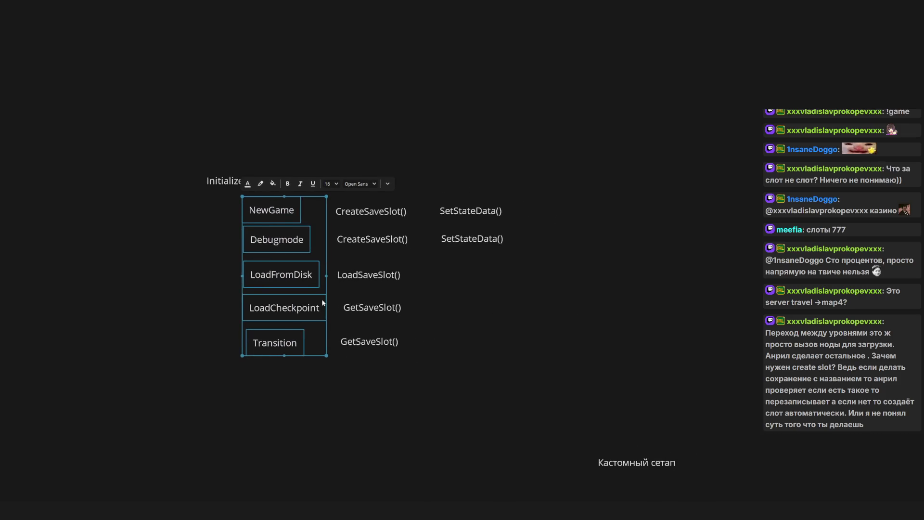
scroll(323, 303, "up", 2)
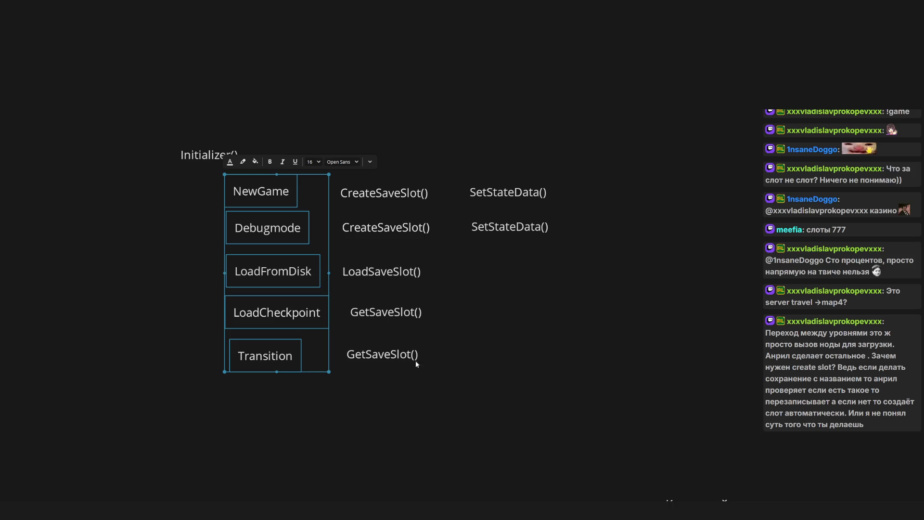
scroll(417, 364, "left", 1)
left_click(270, 361)
left_click(590, 368)
scroll(371, 363, "right", 1)
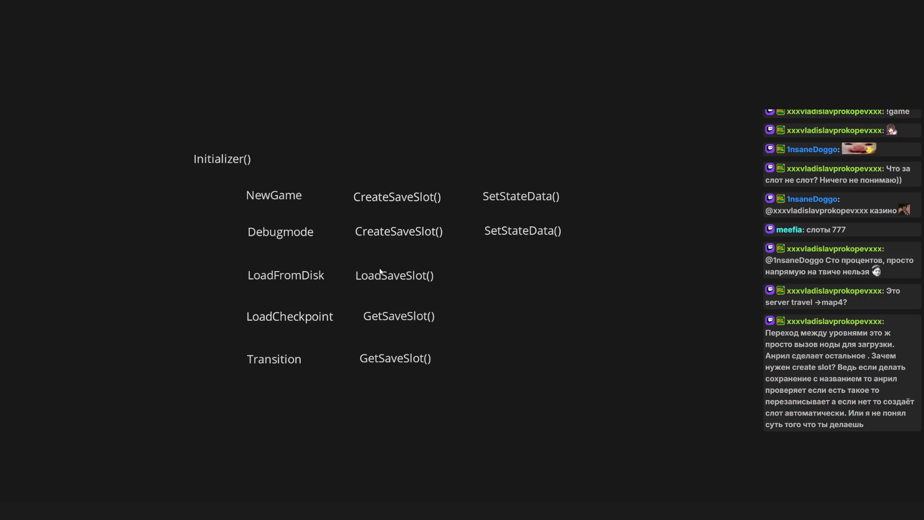
Move the Initializer() heading up and to the left, above the five-row table.
mouse_move(239, 157)
left_mouse_down()
mouse_move(218, 128)
mouse_move(224, 133)
left_mouse_up()
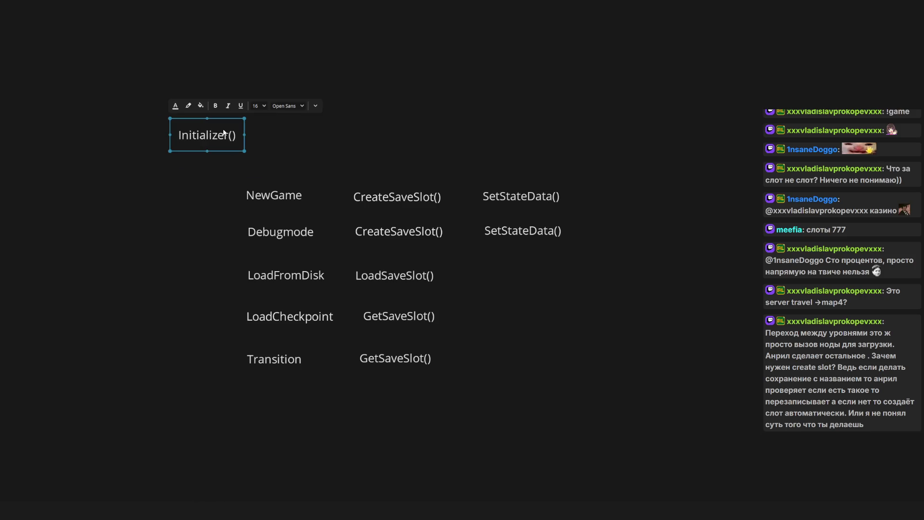
scroll(317, 227, "right", 1)
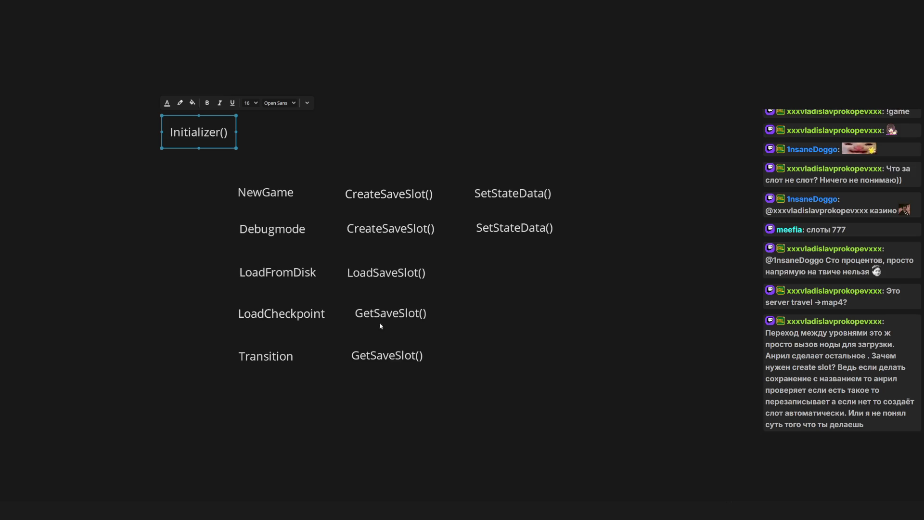
scroll(344, 349, "up", 2)
left_click(323, 394)
left_click_drag(184, 343, 310, 413)
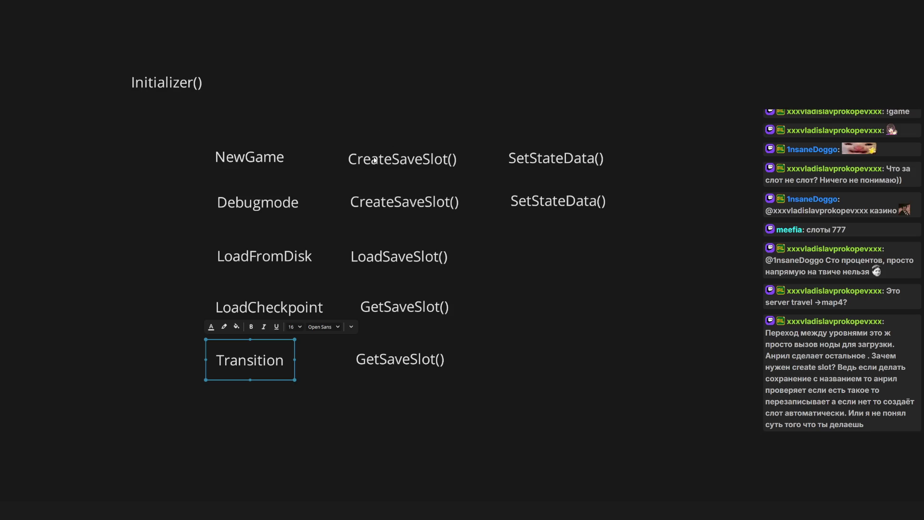
left_click(413, 163)
left_click(409, 203)
left_click(546, 250)
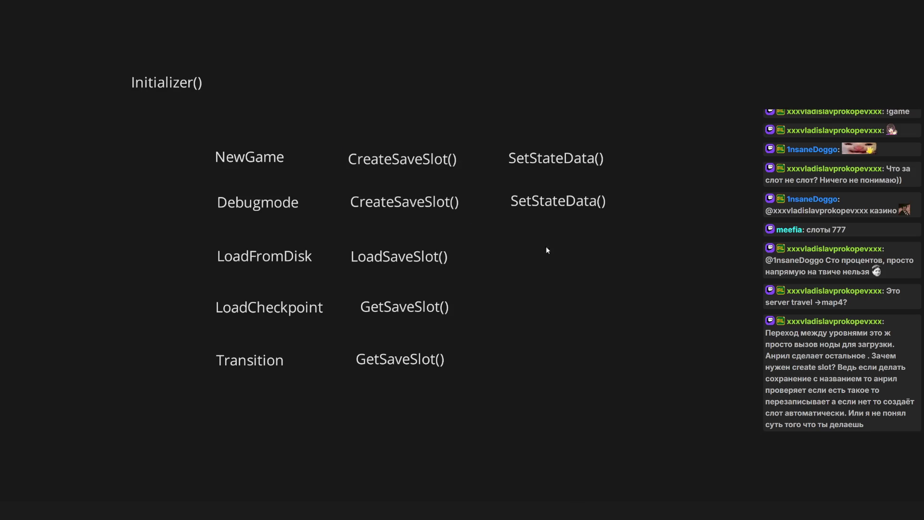
scroll(411, 250, "up", 1)
scroll(430, 260, "down", 1)
left_click_drag(369, 66, 445, 233)
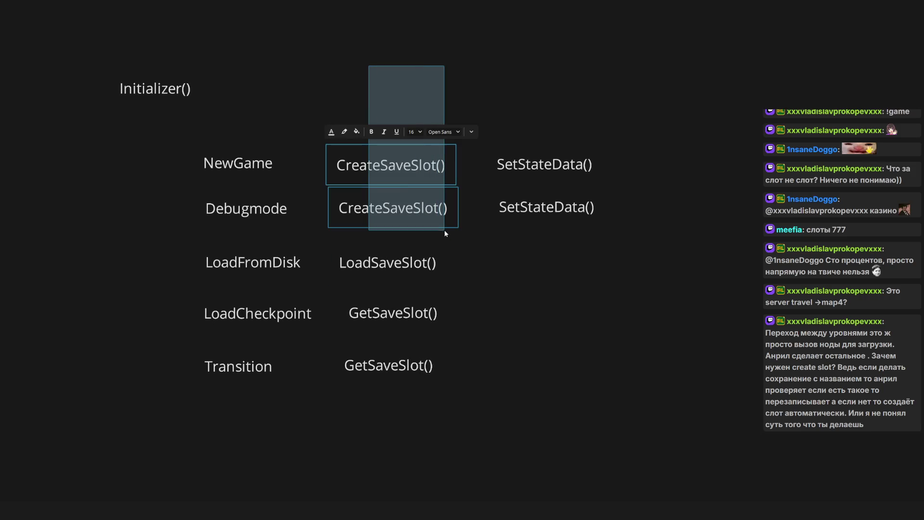
left_click(527, 265)
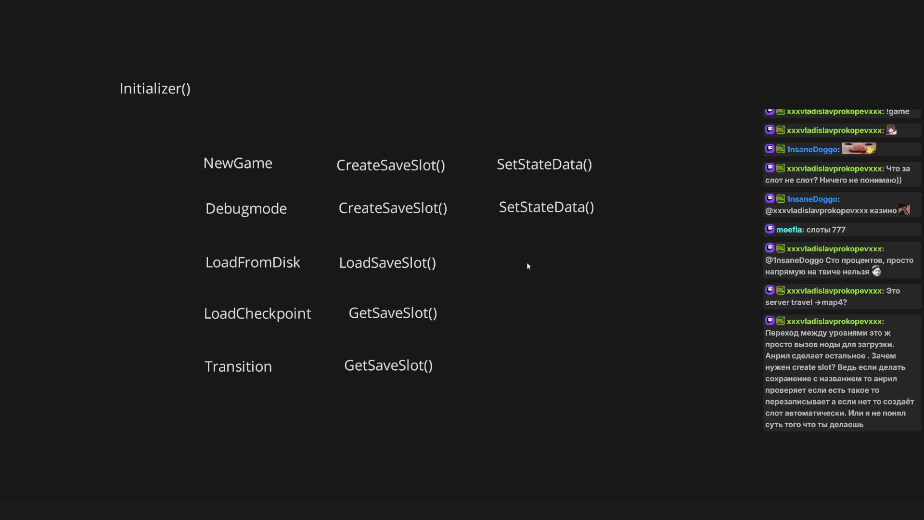
left_click(263, 173)
left_click(269, 212)
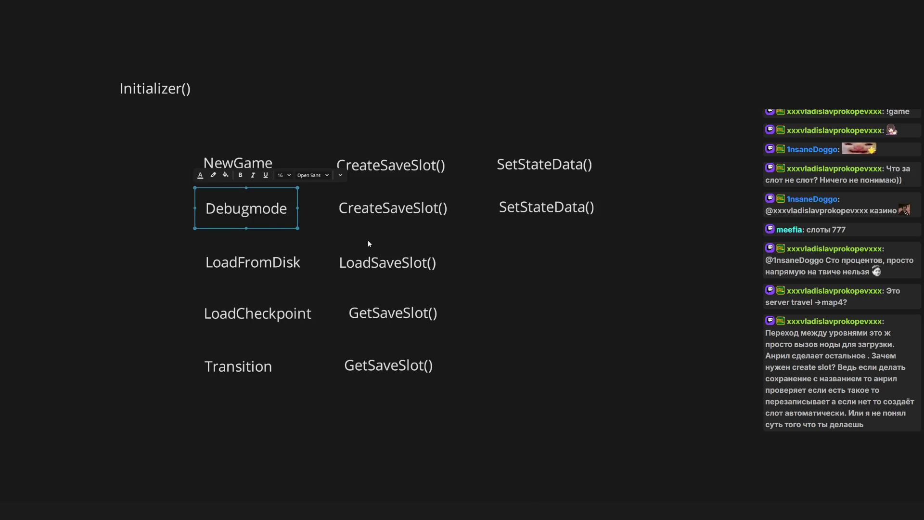
left_click(517, 263)
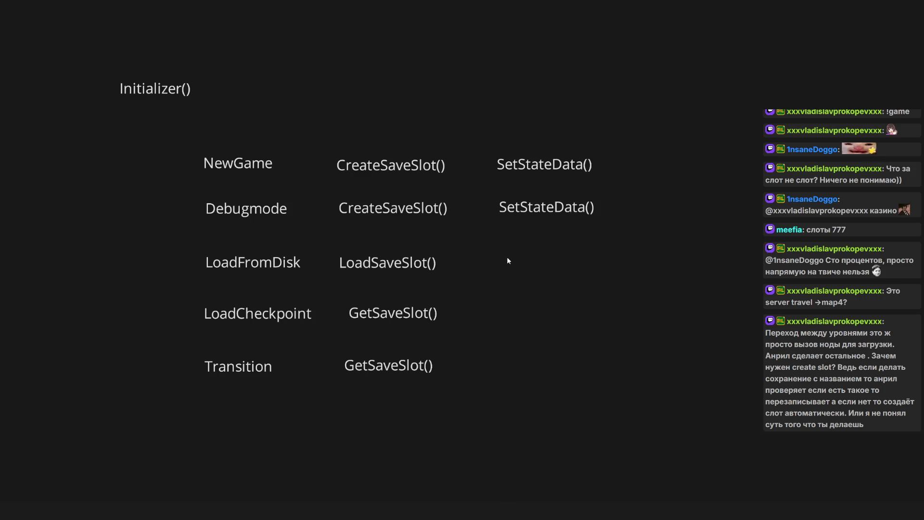
left_click(234, 213)
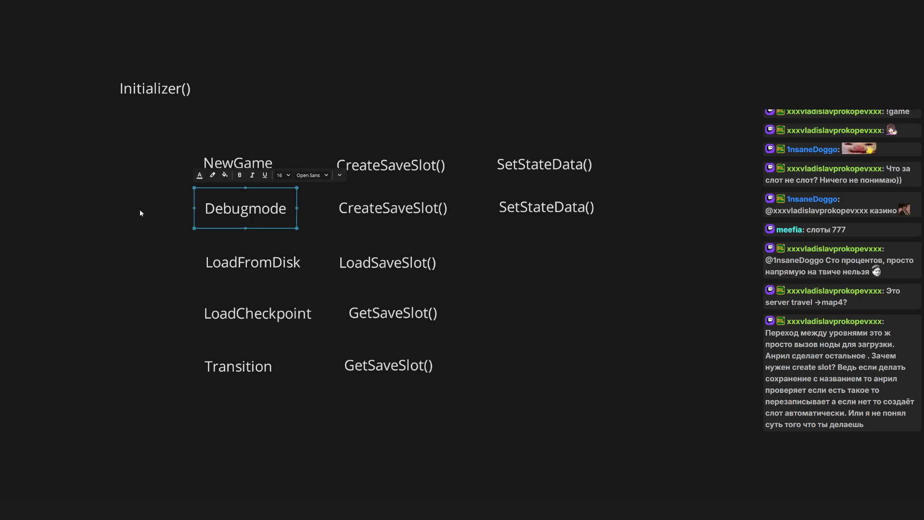
left_click_drag(128, 240, 260, 403)
left_click(260, 403)
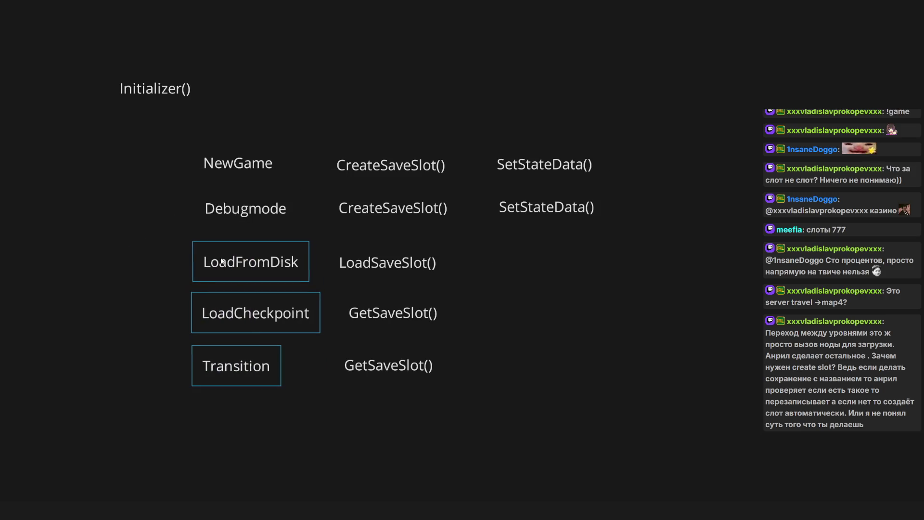
left_click(221, 261)
left_click(616, 311)
left_click_drag(378, 114, 681, 214)
left_click(680, 213)
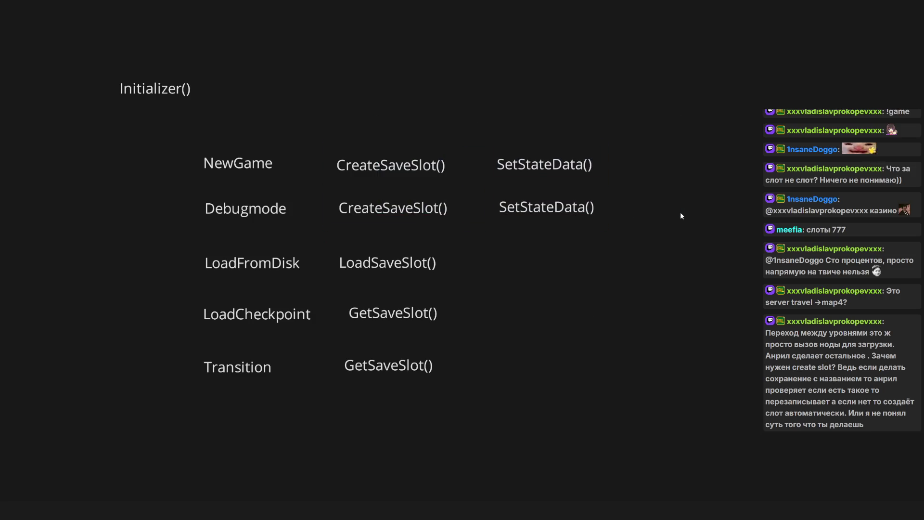
mouse_move(95, 354)
left_mouse_down()
mouse_move(487, 433)
mouse_move(556, 437)
left_mouse_up()
left_click(556, 437)
left_click(409, 384)
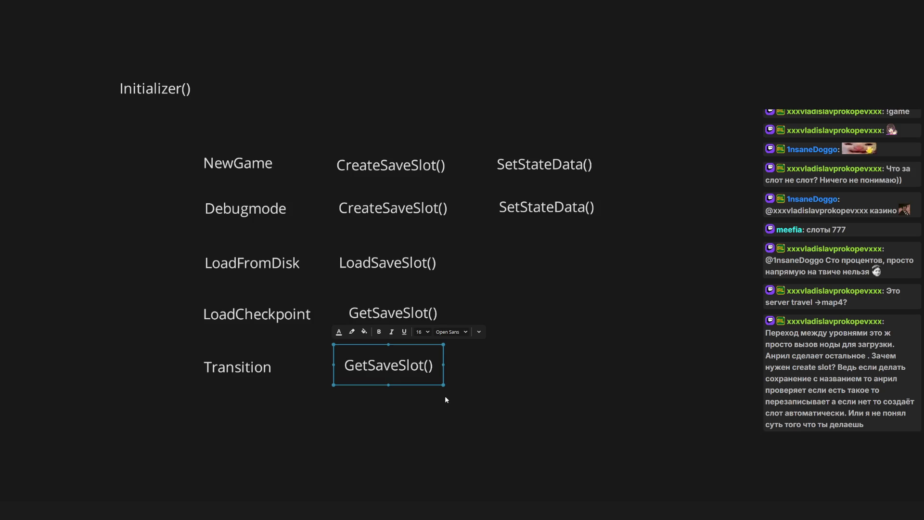
Check the GetSaveSlot() and Initializer() notes in PureRef, then return to Unreal's SC_Level graph.
scroll(424, 284, "down", 5)
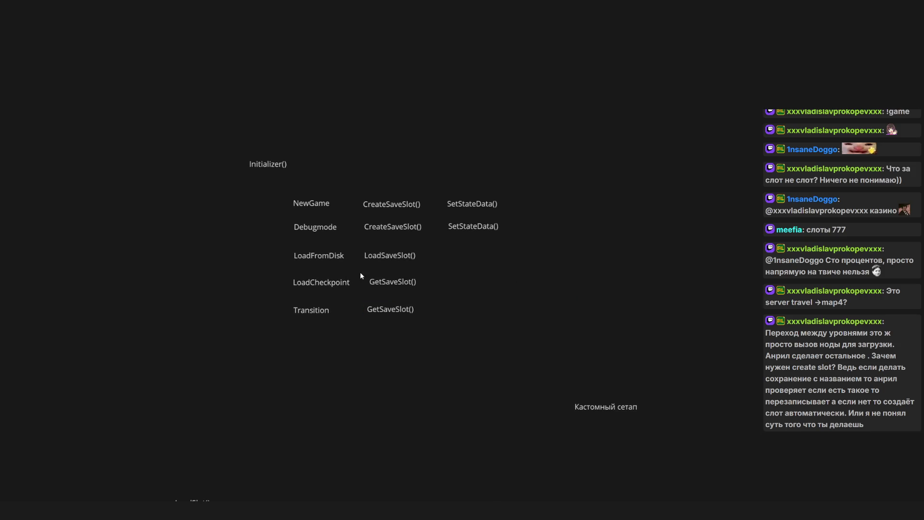
scroll(366, 277, "up", 5)
left_click(398, 283)
left_click(391, 328)
left_click(458, 247)
left_click_drag(141, 53, 368, 144)
left_click(367, 144)
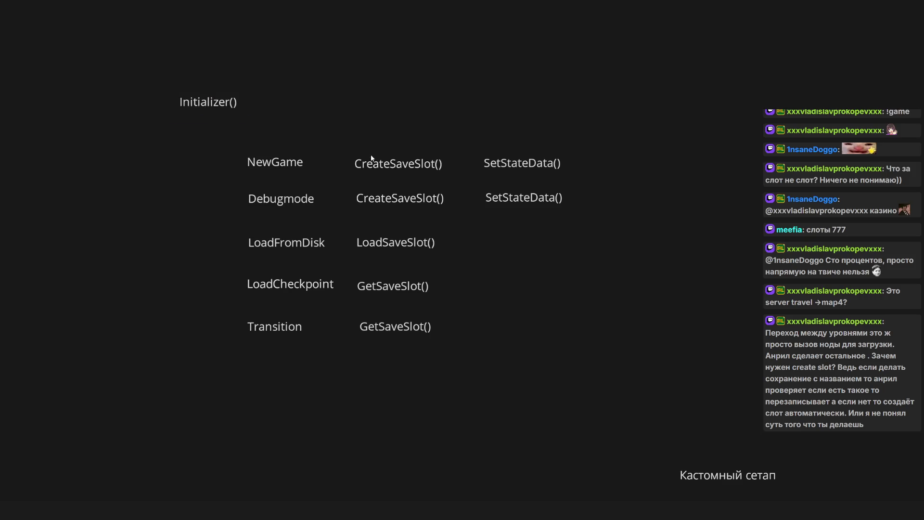
key("alt+Tab")
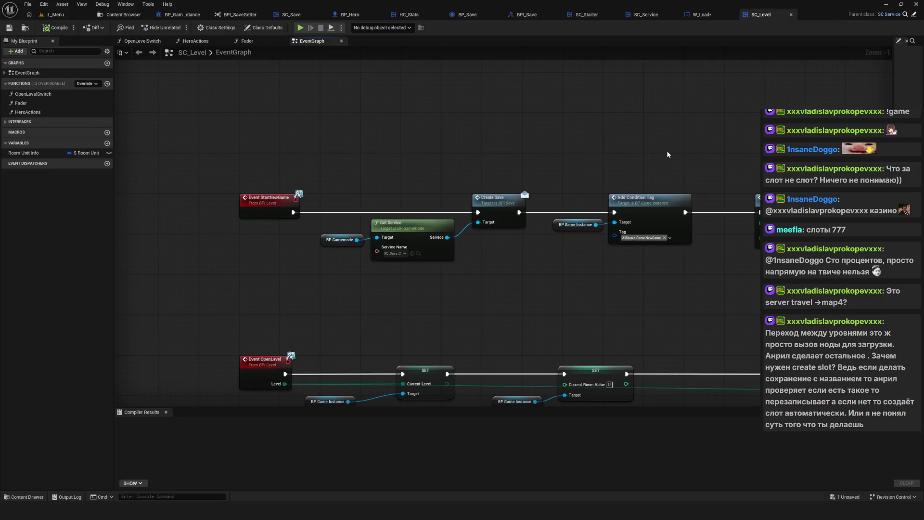
Zoom out of the SC_Level EventGraph and minimize Unreal Editor to reveal the PureRef notes.
scroll(455, 165, "down", 4)
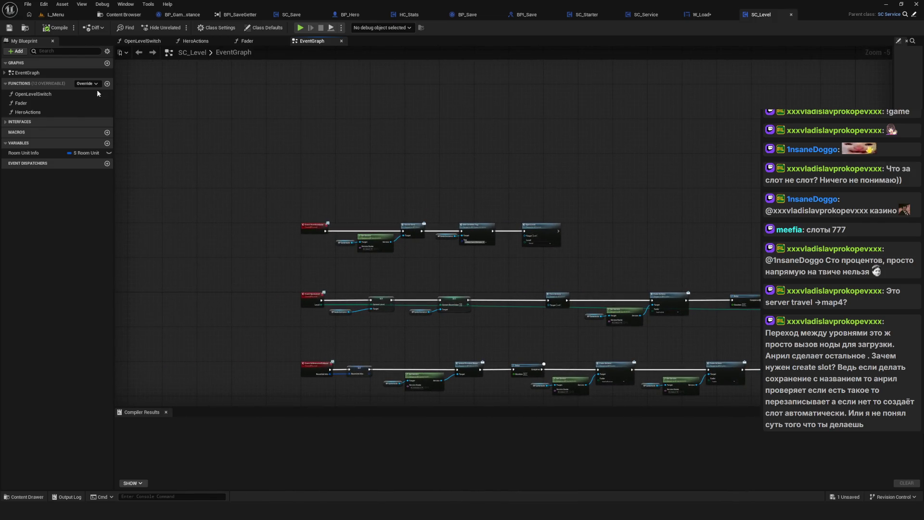
left_click(885, 4)
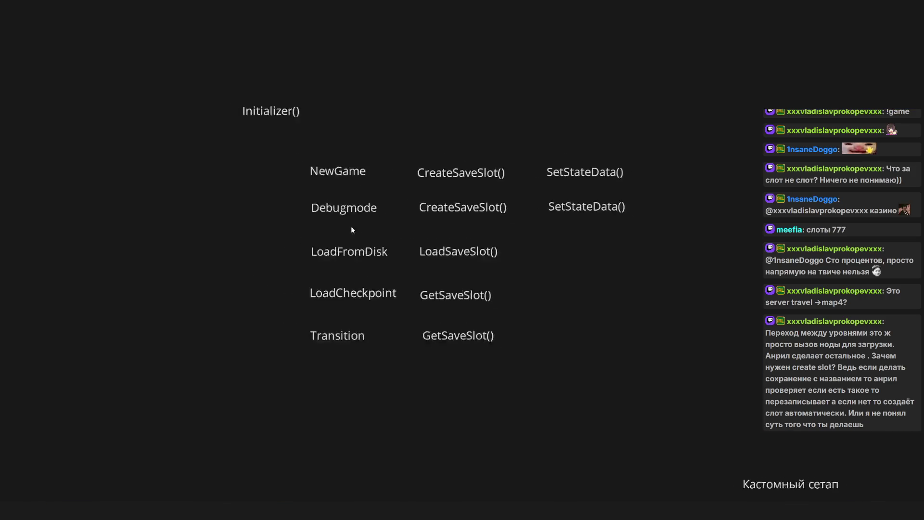
Select the Initializer() heading and the startup-mode and function notes on the board.
left_click_drag(234, 101, 459, 173)
left_click(354, 142)
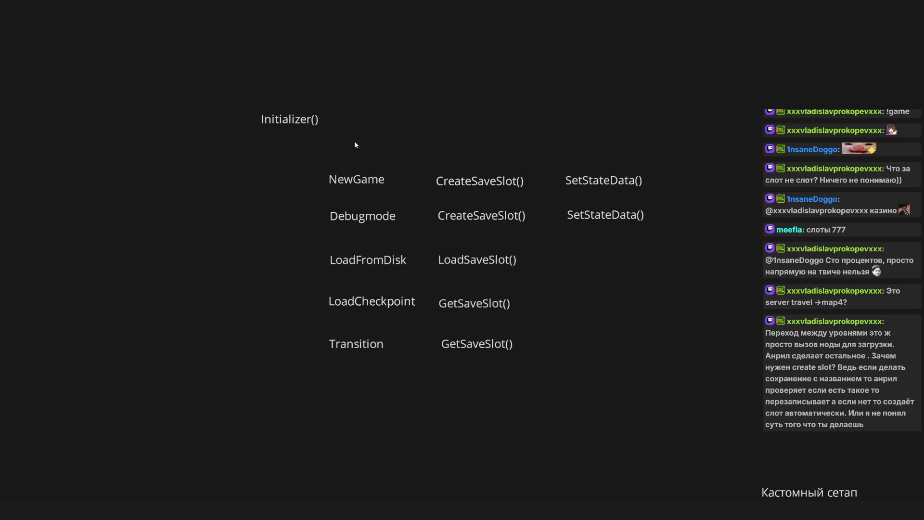
left_click_drag(355, 144, 539, 276)
left_click(737, 353)
mouse_move(281, 160)
left_mouse_down()
mouse_move(719, 370)
mouse_move(813, 433)
left_mouse_up()
left_click(813, 434)
Zoom around the PureRef board, then minimize PureRef to show the desktop.
scroll(414, 385, "down", 10)
scroll(398, 380, "up", 9)
scroll(409, 379, "down", 1)
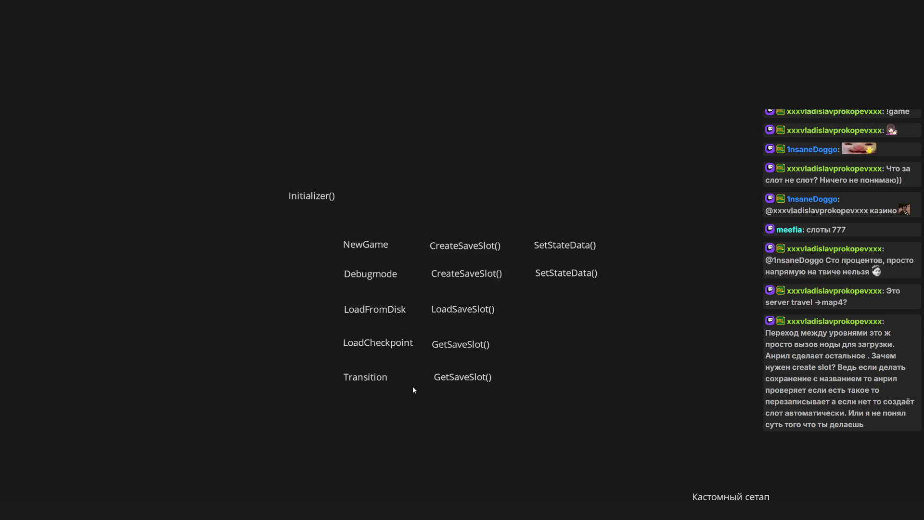
left_click(888, 14)
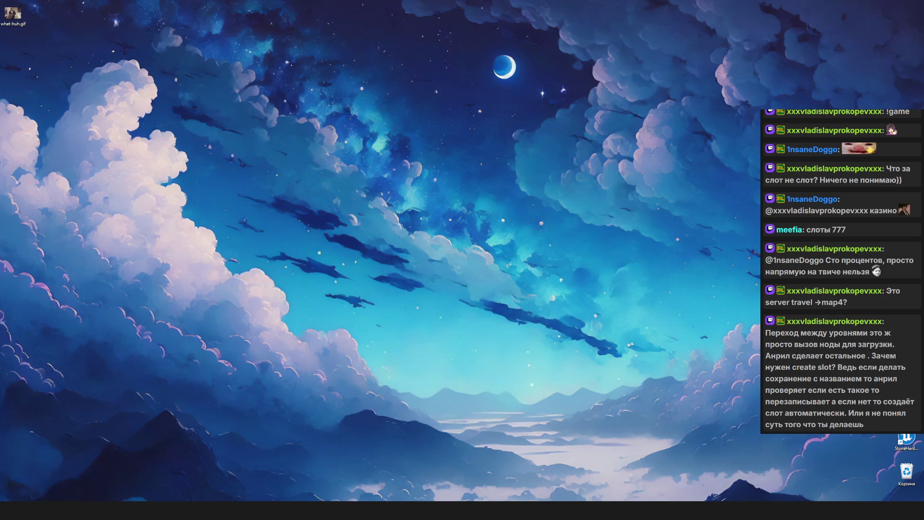
Switch to the W_Load StartGame graph with the Get Service and Start New Game nodes in view.
key("alt+Tab")
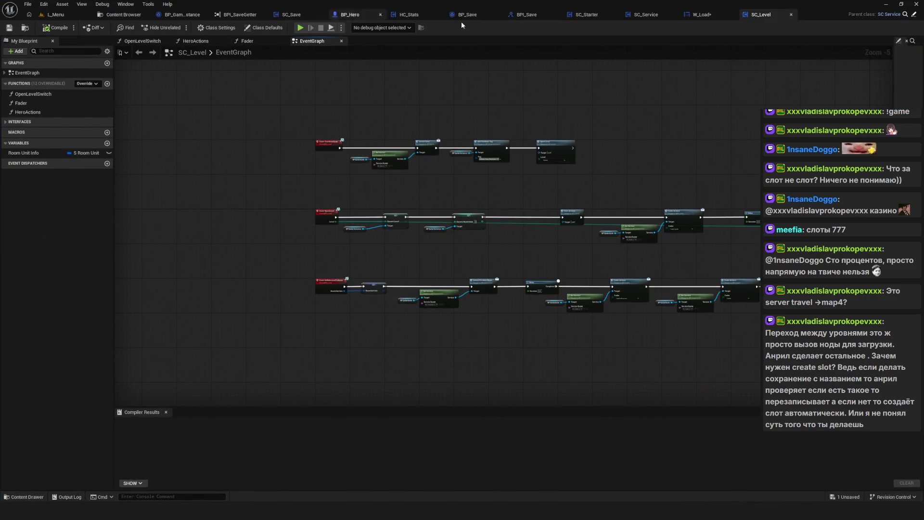
left_click(701, 14)
left_click_drag(790, 146, 437, 116)
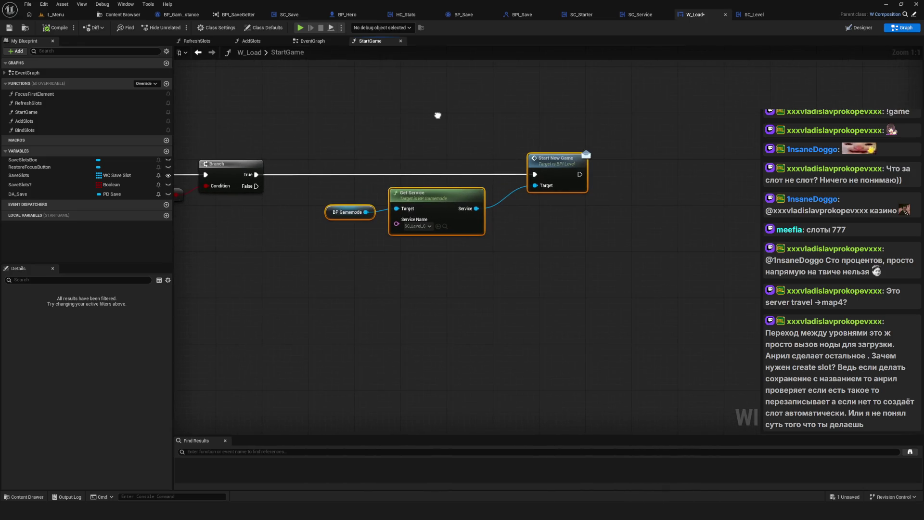
Move the BP Gamemode and Get Service nodes slightly right, then bring PureRef forward.
mouse_move(318, 114)
left_mouse_down()
mouse_move(626, 283)
mouse_move(484, 294)
left_mouse_up()
left_click_drag(418, 197, 446, 197)
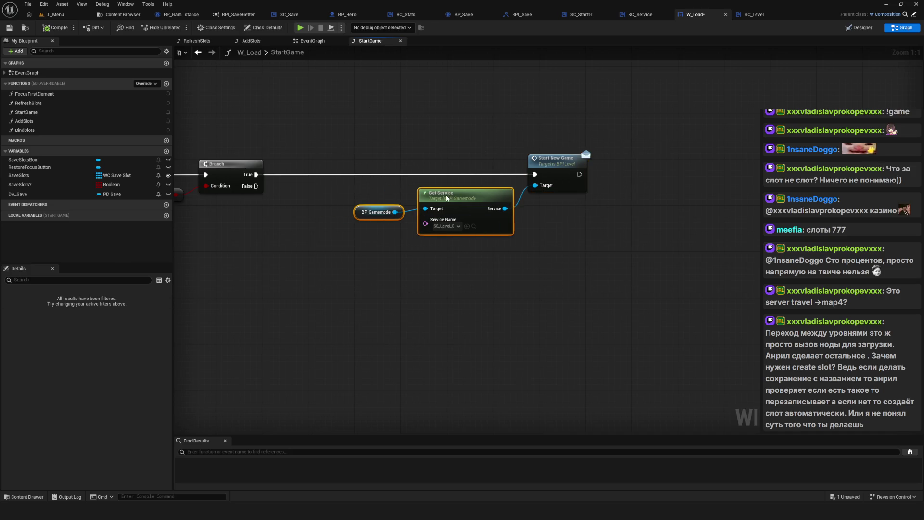
scroll(533, 216, "down", 3)
scroll(534, 214, "up", 3)
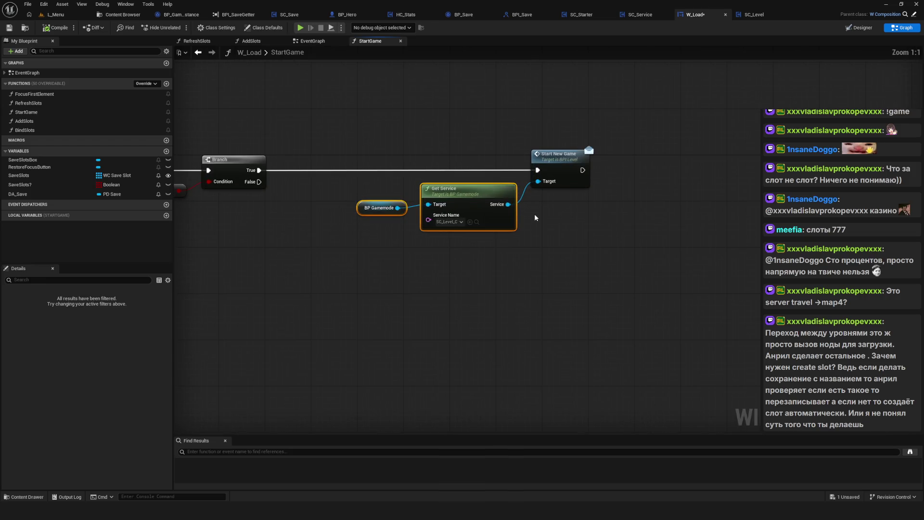
left_click_drag(535, 214, 523, 230)
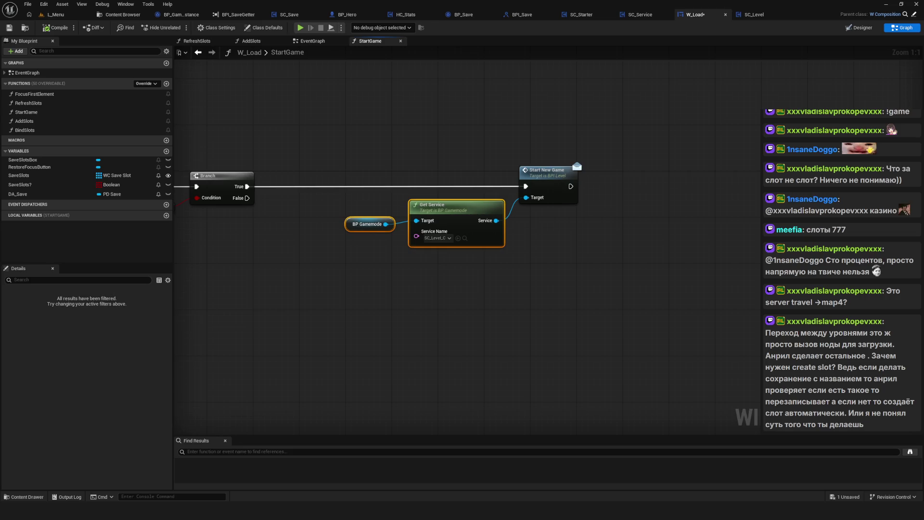
mouse_move(287, 510)
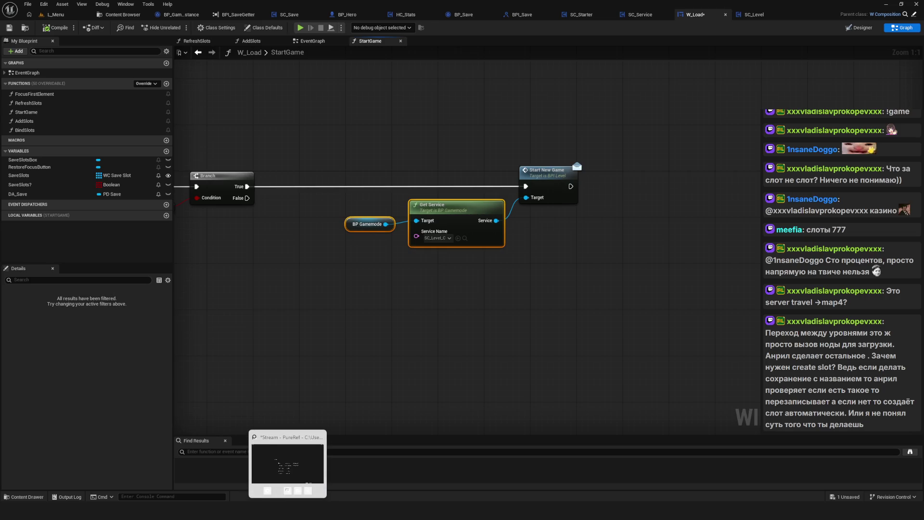
left_click(287, 463)
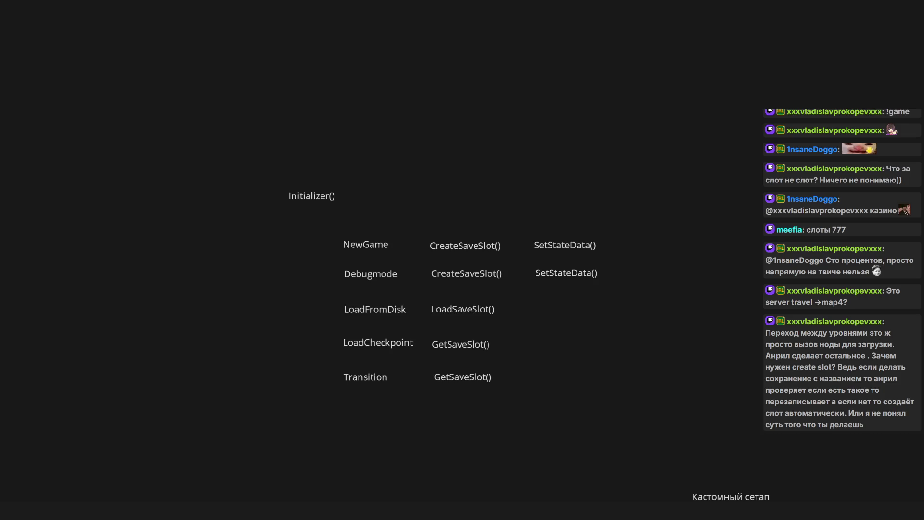
Select the startup-mode notes in PureRef, then go back to Unreal's W_Load StartGame graph.
mouse_move(252, 129)
left_mouse_down()
mouse_move(750, 458)
mouse_move(183, 81)
mouse_move(240, 131)
mouse_move(224, 129)
mouse_move(260, 128)
left_mouse_up()
left_click(898, 6)
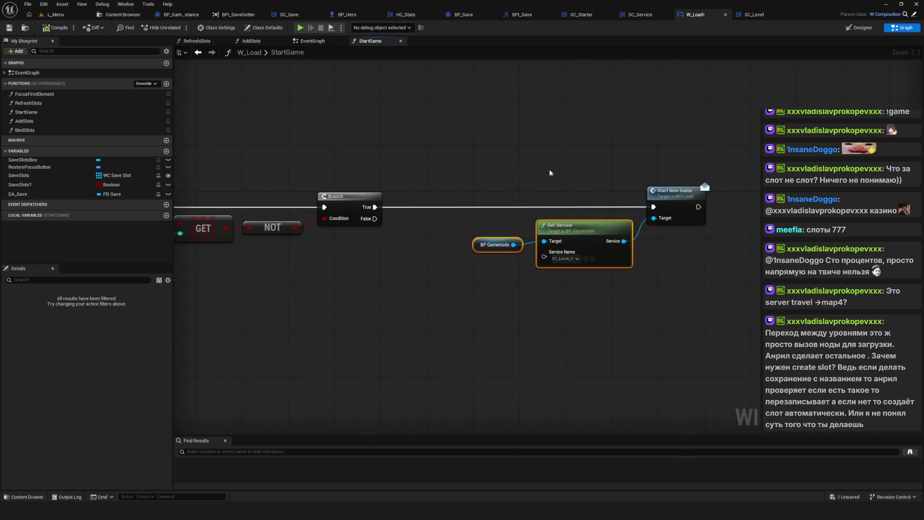
Nudge the StartGame graph view and switch to the BP_Save blueprint's empty EventGraph.
mouse_move(550, 170)
left_mouse_down()
mouse_move(544, 177)
mouse_move(577, 175)
left_mouse_up()
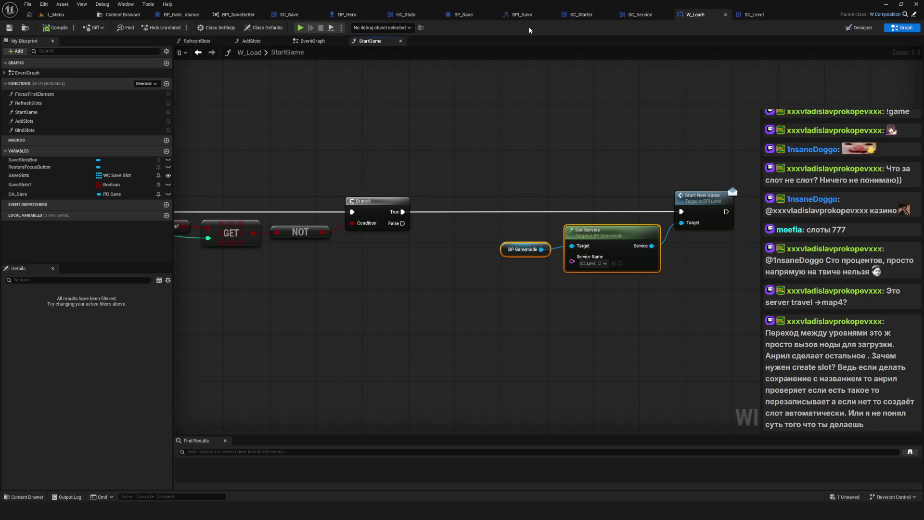
left_click(466, 15)
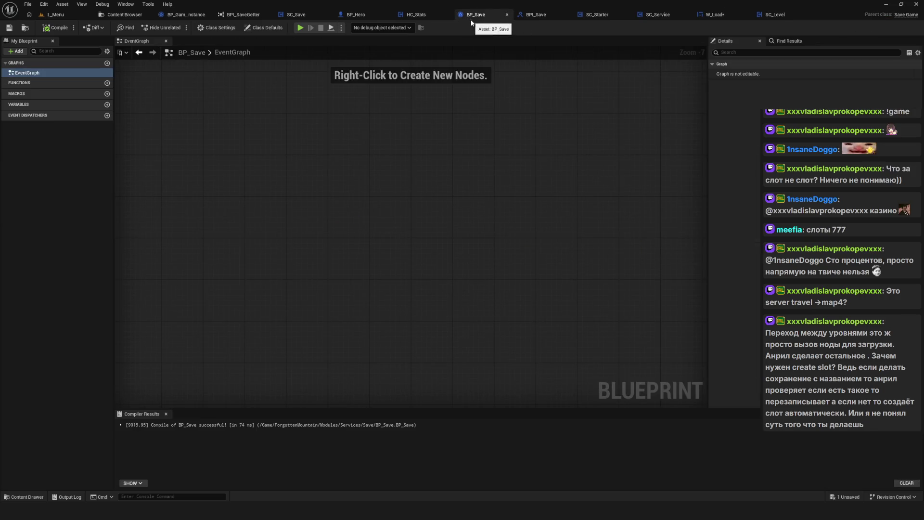
View SC_Save's whole EventGraph layout, then show the Content Browser.
left_click(296, 15)
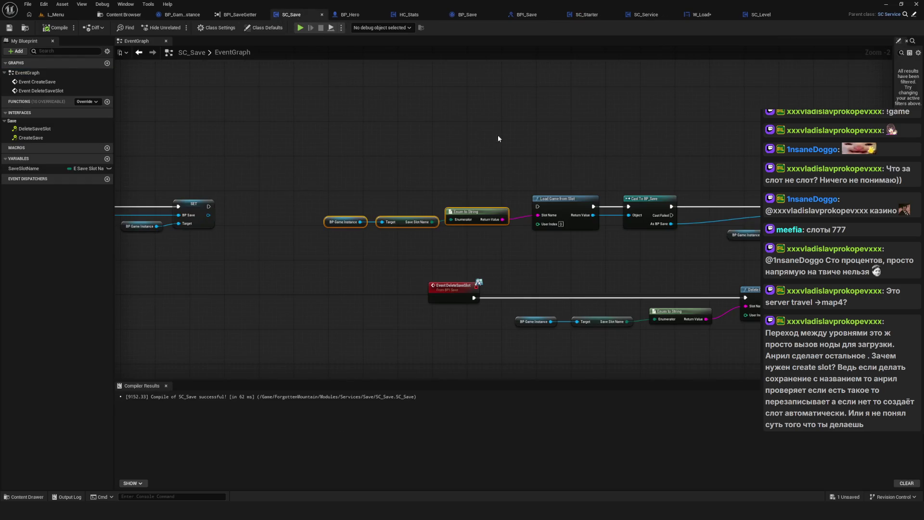
scroll(483, 197, "down", 4)
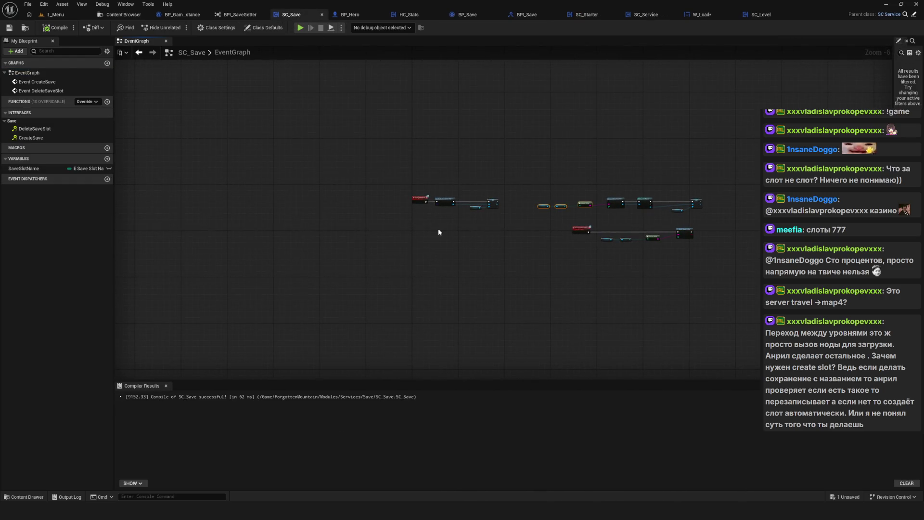
left_click_drag(438, 231, 440, 234)
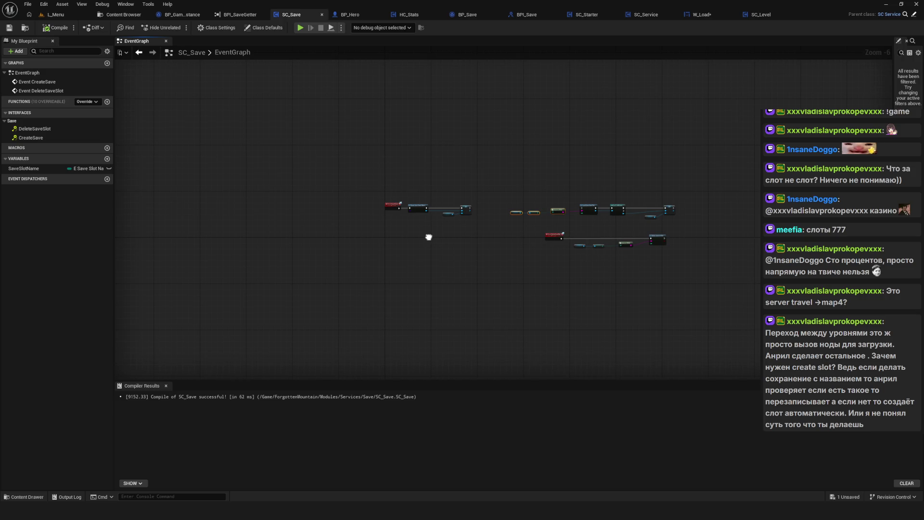
left_click_drag(428, 237, 429, 245)
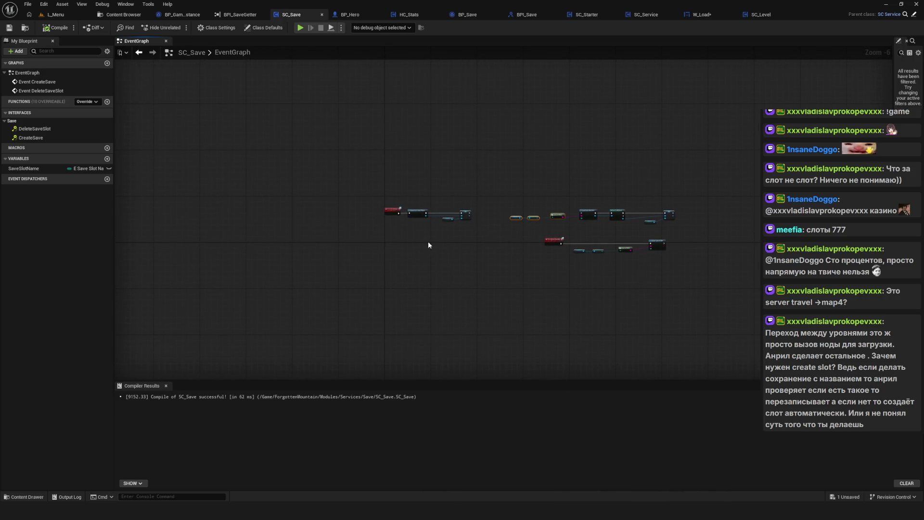
left_click(111, 18)
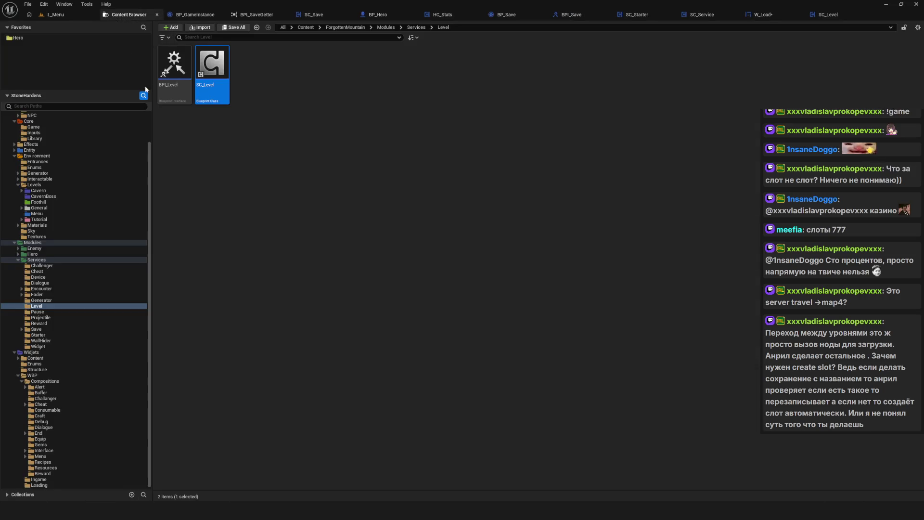
Open DA_Save from the Save > Data folder, showing its 4-element Save Slot Names array.
left_click(37, 329)
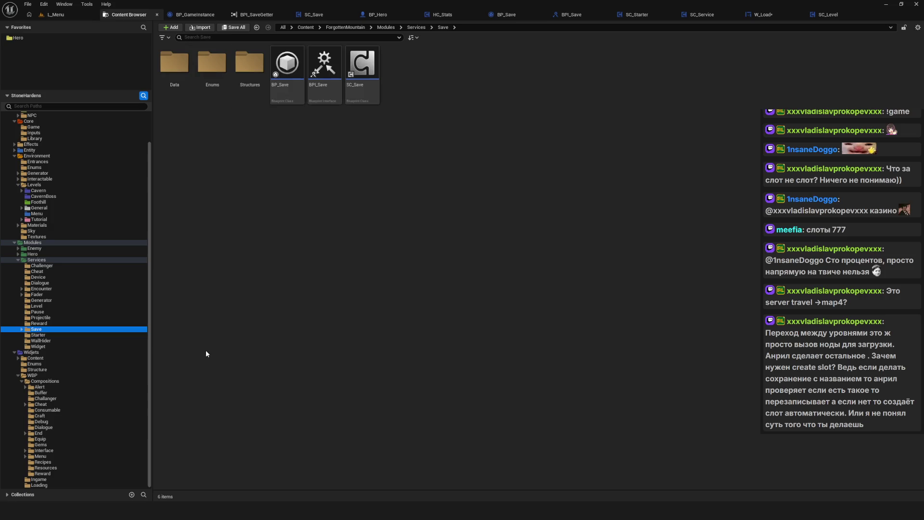
left_click(374, 275)
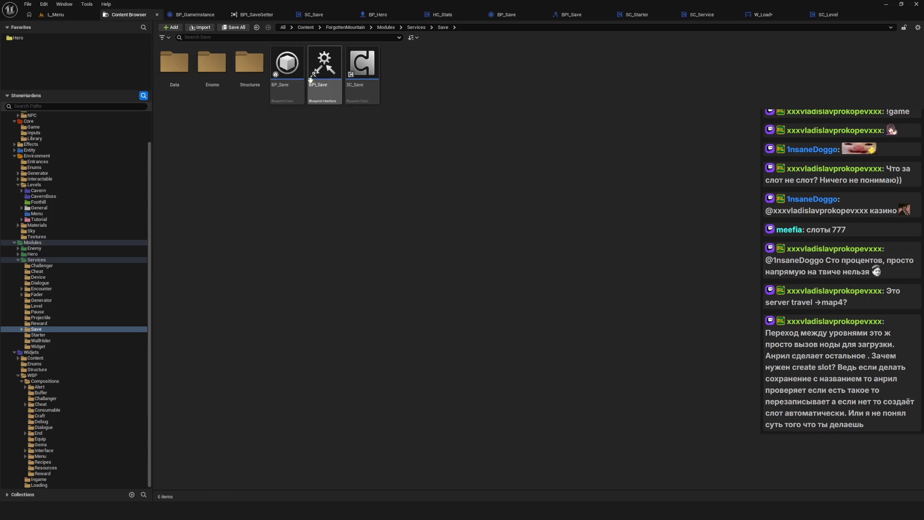
mouse_move(292, 79)
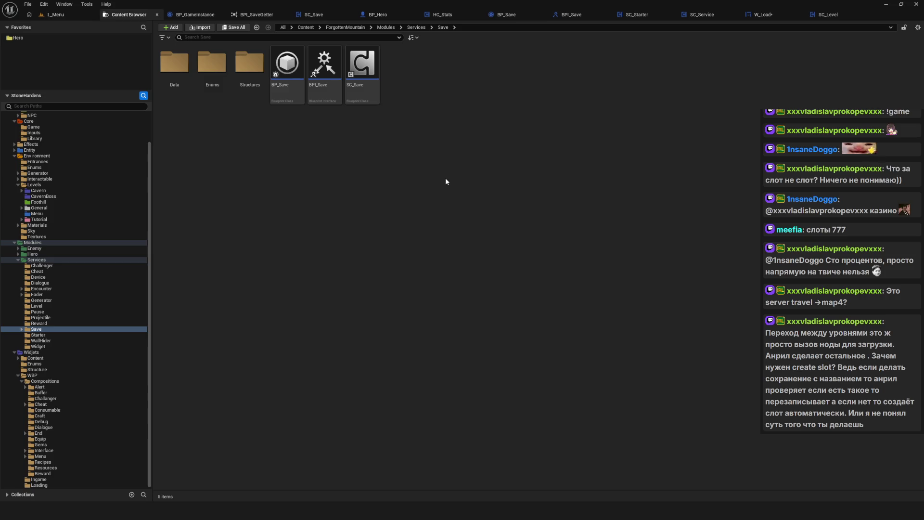
double_click(175, 62)
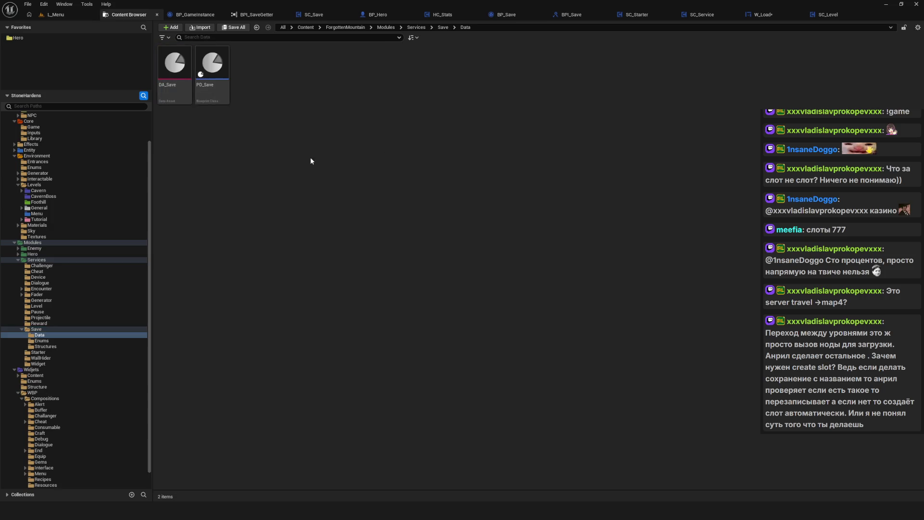
double_click(174, 65)
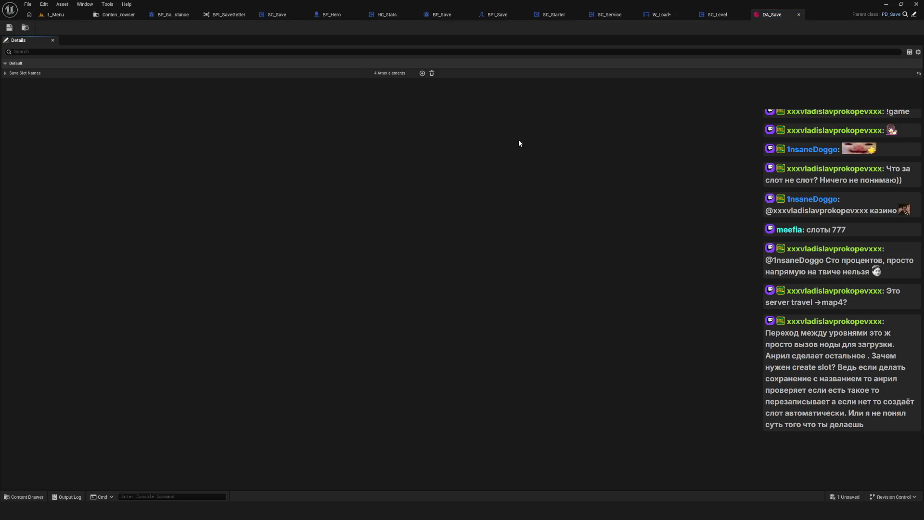
Expand DA_Save's Save Slot Names, then open PD_Save and inspect its SaveSlotNames variable.
left_click(5, 72)
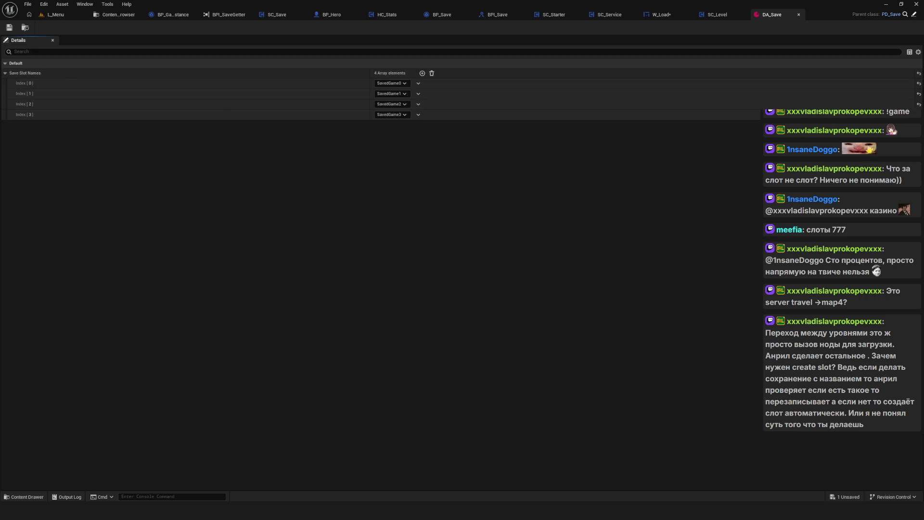
left_click(112, 16)
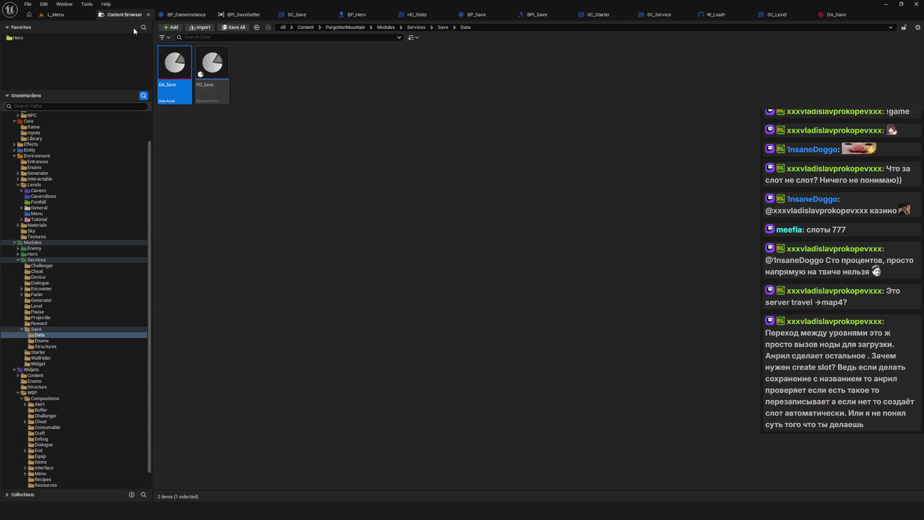
left_click(209, 68)
double_click(209, 68)
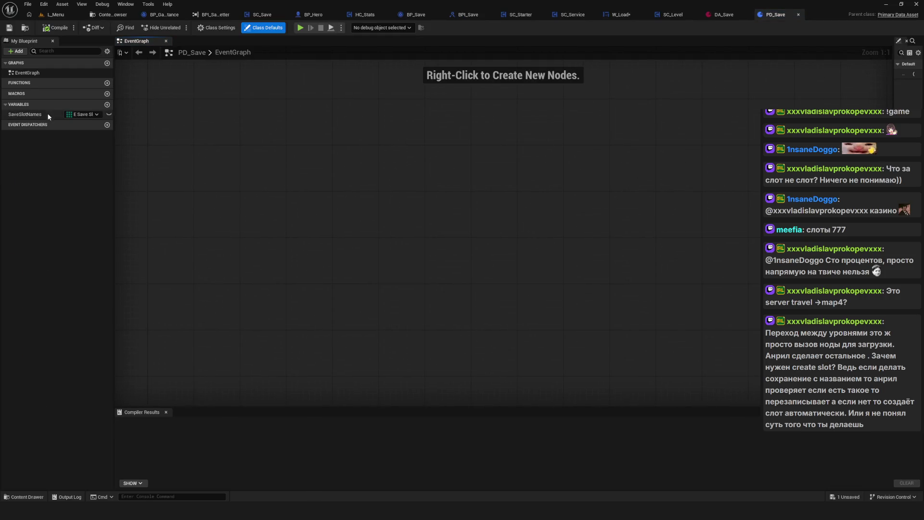
left_click(49, 115)
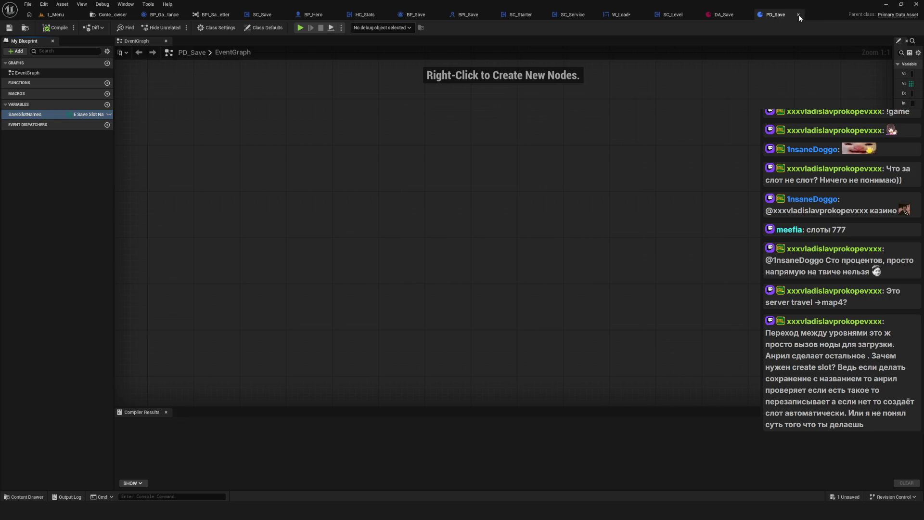
Close PD_Save and return to the Save/Data folder in the Content Browser with nothing selected.
left_click(799, 15)
left_click(144, 17)
left_click(400, 116)
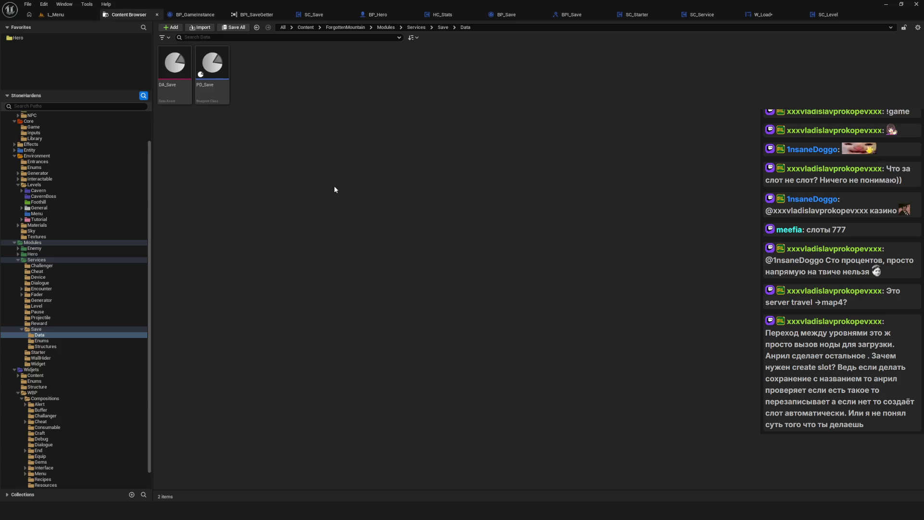
In the Save folder, rename SC_Save to SC_GameState.
left_click(46, 328)
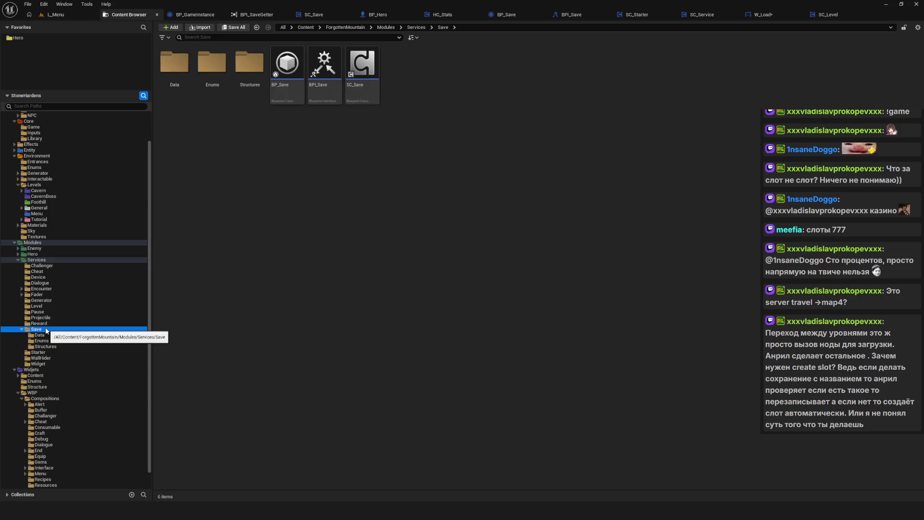
left_click(361, 85)
left_click(361, 86)
key("BackSpace")
key("BackSpace")
key("BackSpace")
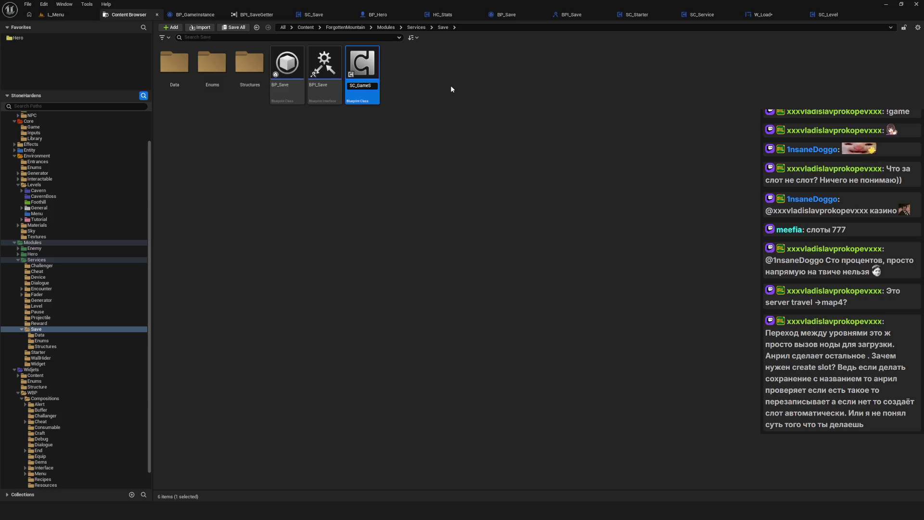
key("BackSpace")
key("BackSpace")
key("BackSpace")
type("tate")
type("GameS")
type("tate")
key("Return")
Rename BPI_Save to BPI_GameState and clear the selection.
left_click(438, 137)
left_click(324, 85)
left_click(325, 86)
double_click(325, 86)
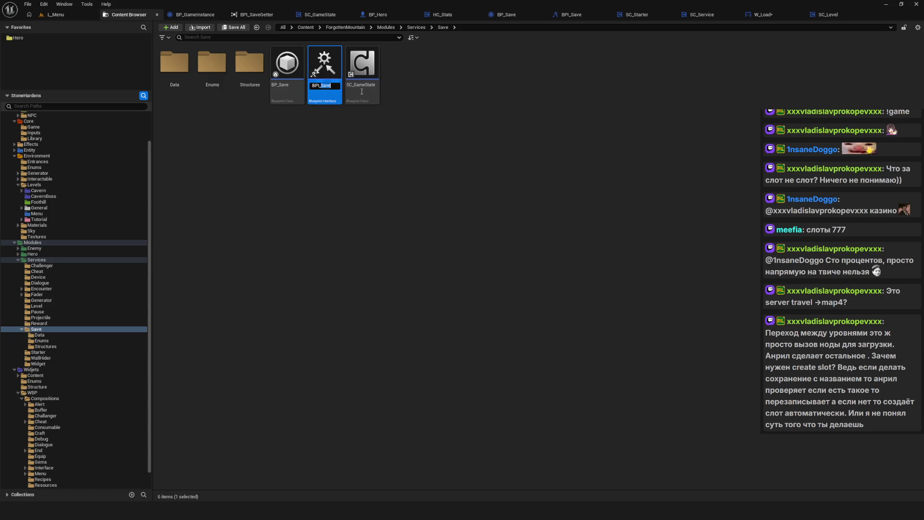
type("GameSt")
type("ate")
key("Return")
left_click(426, 178)
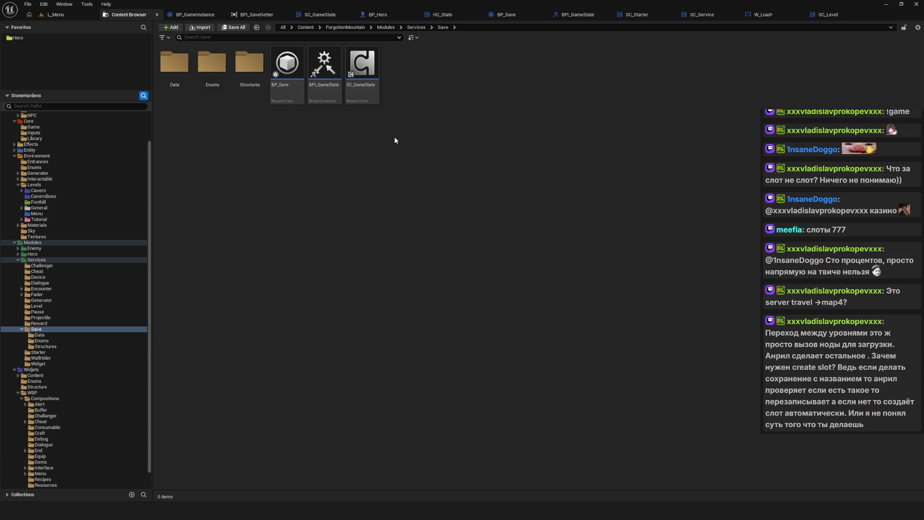
Open the Save/Structures folder and view S_SaveHeroTransform's referencers in the Reference Viewer.
left_click(284, 72)
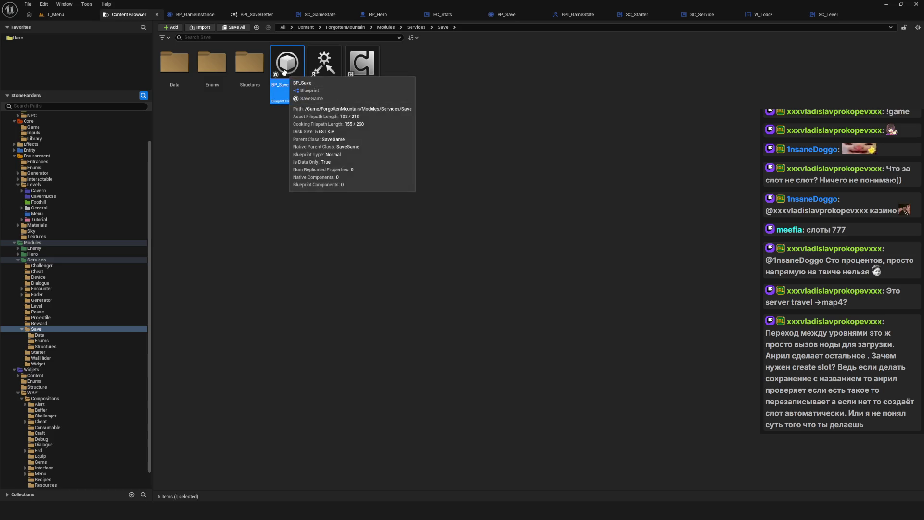
left_click(336, 143)
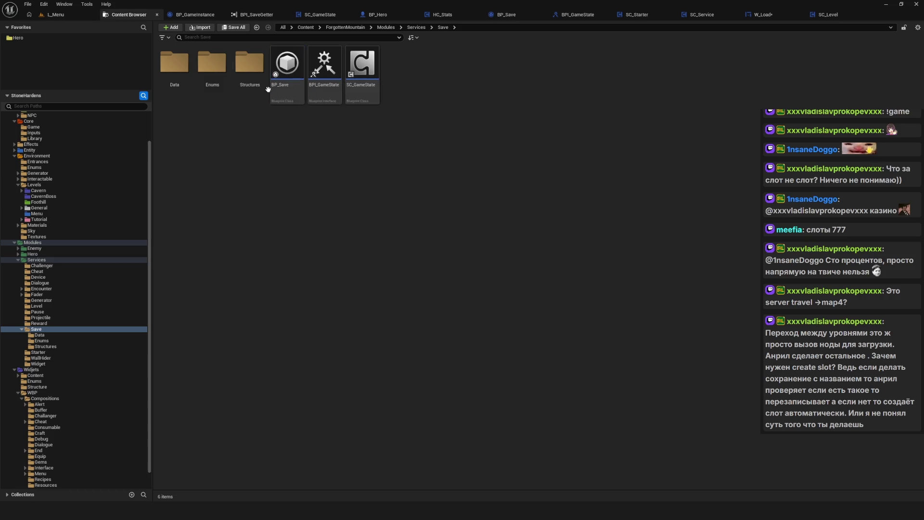
double_click(264, 82)
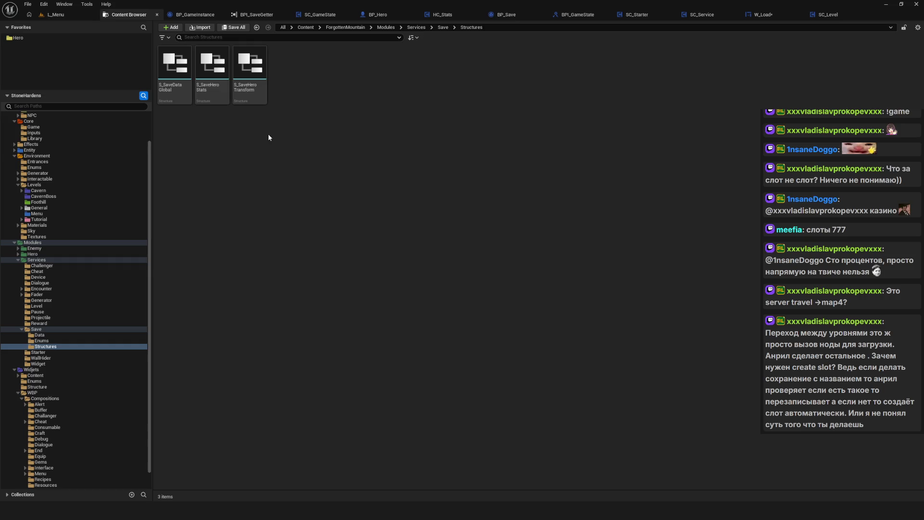
right_click(251, 74)
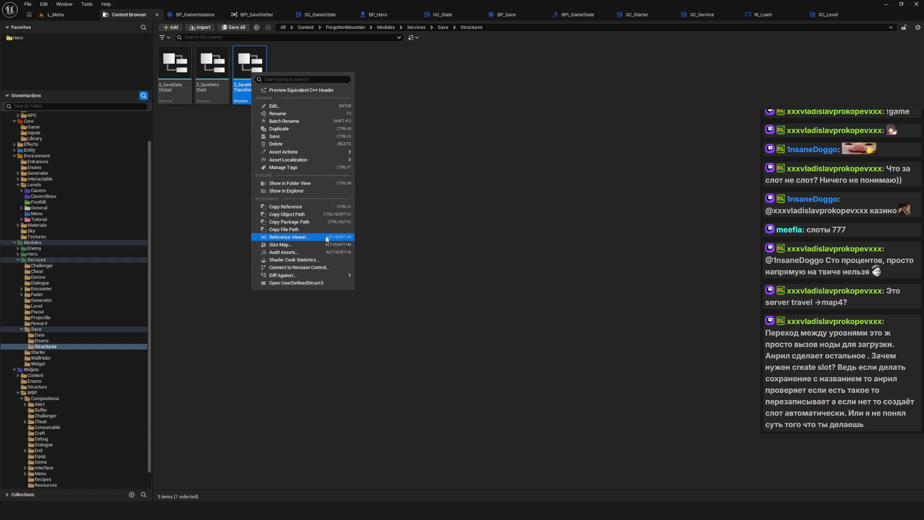
left_click(327, 241)
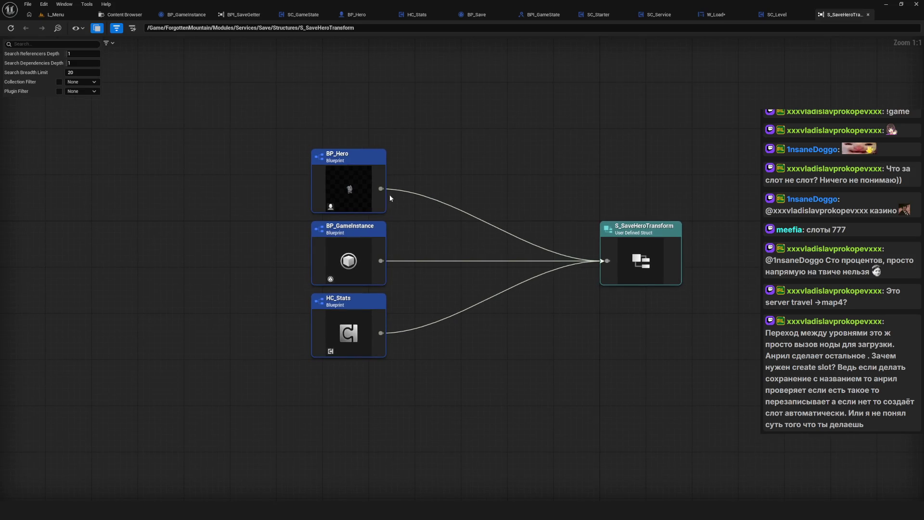
Inspect the BP_Hero referencer's own references and dependencies, then close that graph.
left_click(357, 186)
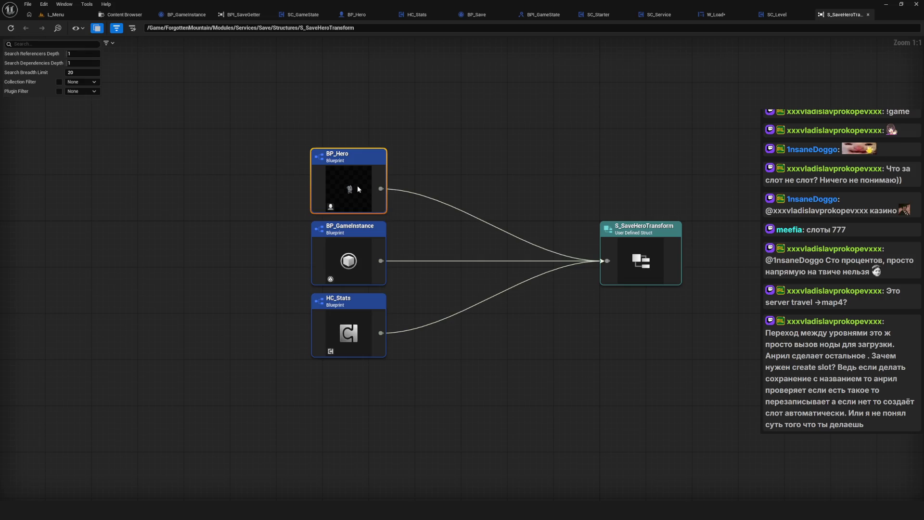
double_click(357, 186)
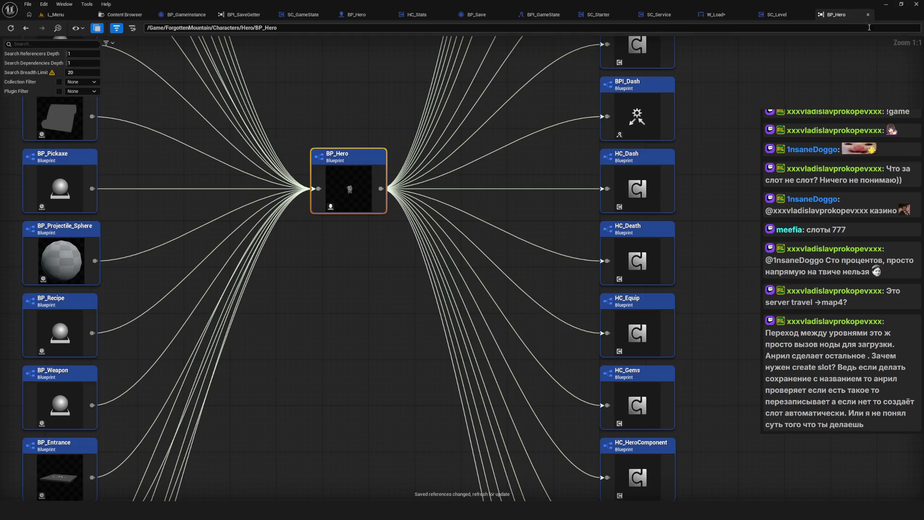
left_click(868, 14)
left_click(123, 14)
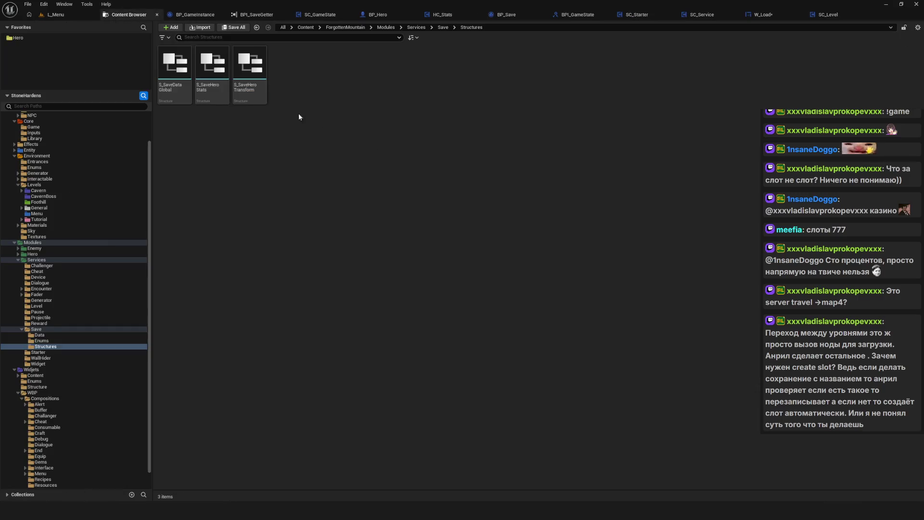
View S_SaveDataGlobal's three referencing blueprints and switch to HC_Stats.
right_click(220, 62)
key("Escape")
right_click(173, 72)
left_click(231, 236)
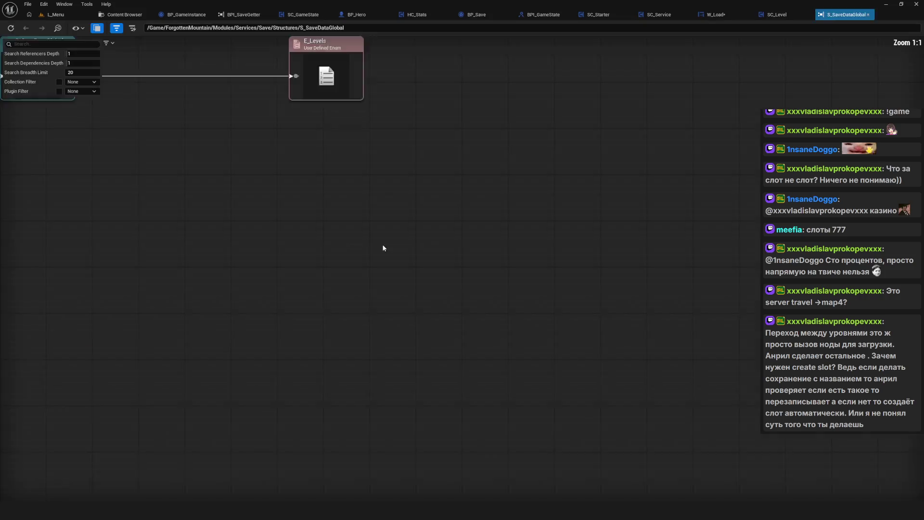
mouse_move(279, 113)
left_mouse_down()
mouse_move(338, 178)
mouse_move(457, 225)
mouse_move(457, 414)
left_mouse_up()
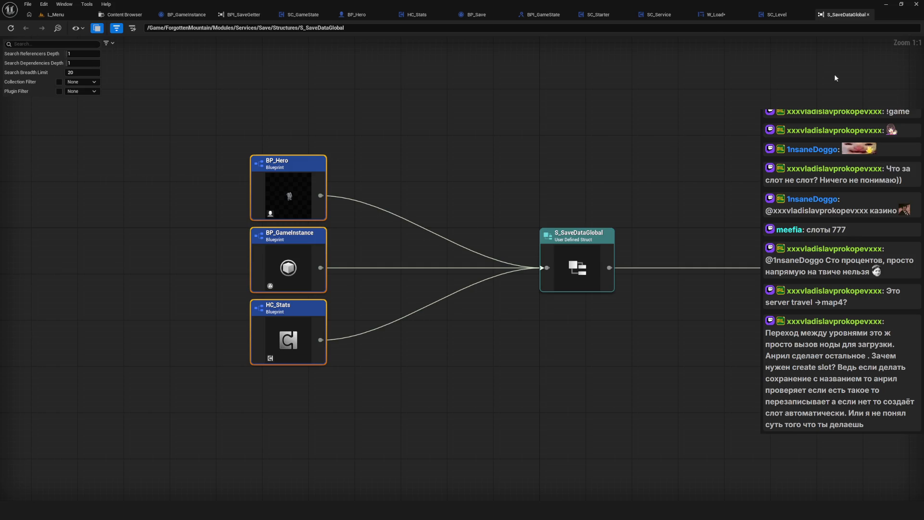
left_click(414, 17)
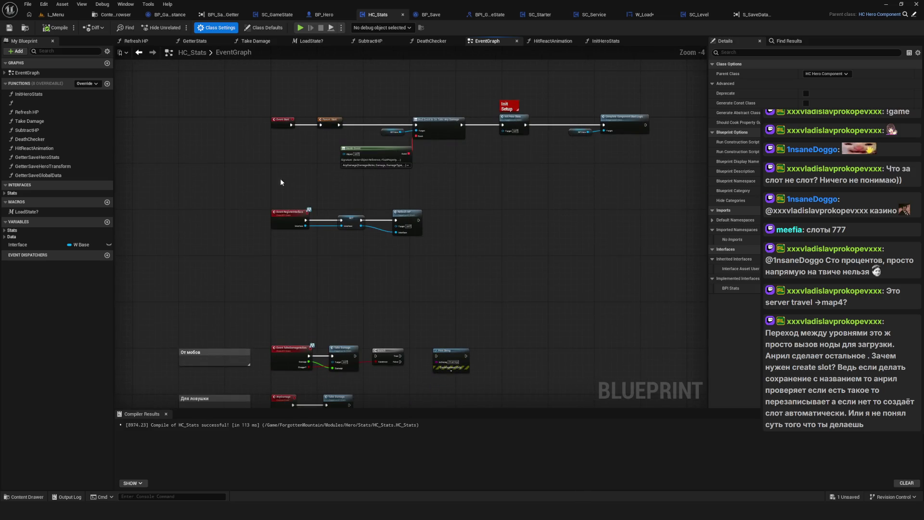
Expand HC_Stats's Stats interface functions and open the InitHeroStats function graph.
left_click(6, 194)
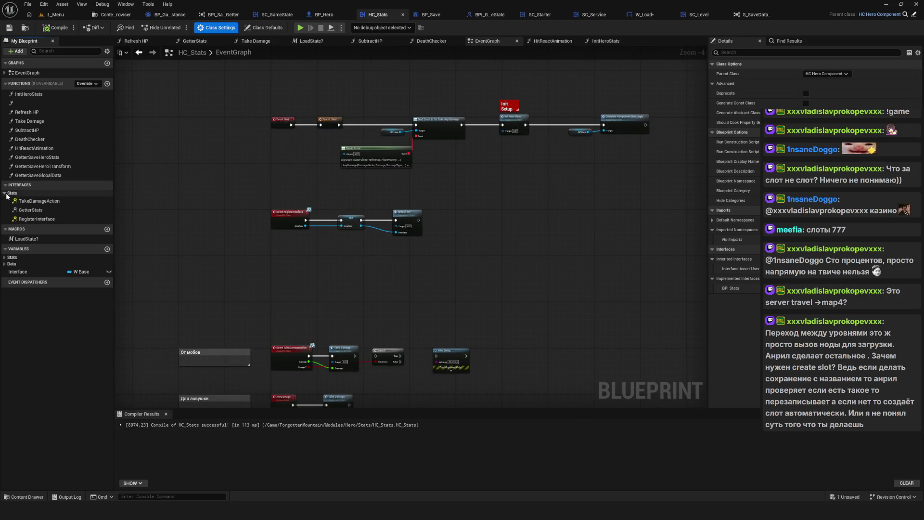
scroll(376, 176, "down", 3)
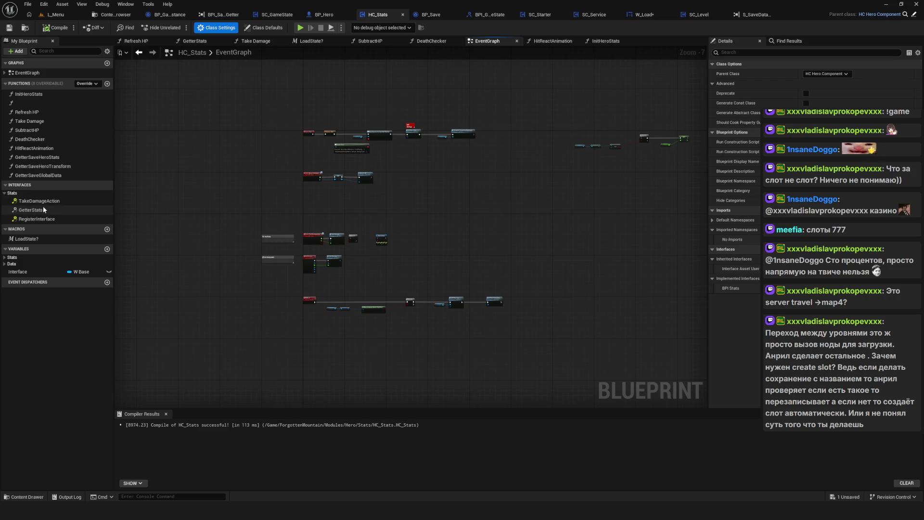
left_click_drag(355, 243, 347, 240)
scroll(347, 240, "up", 5)
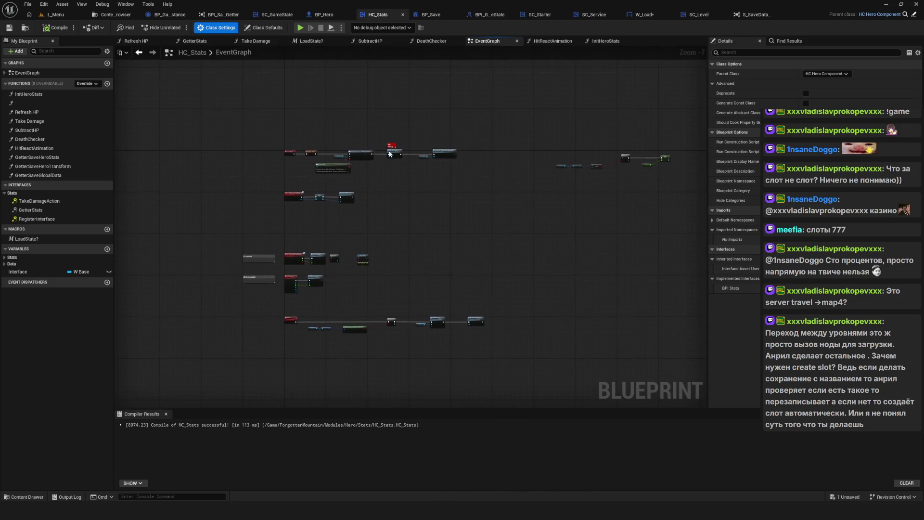
double_click(472, 188)
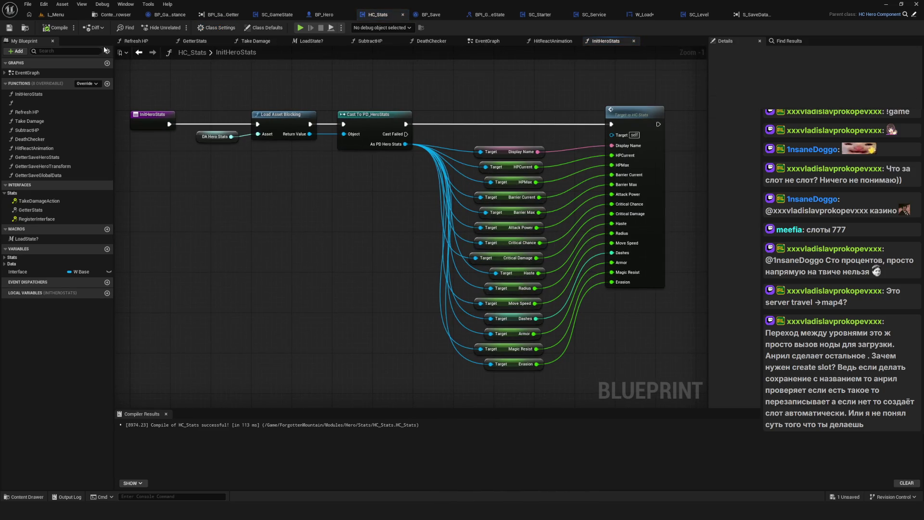
left_click_drag(370, 164, 414, 155)
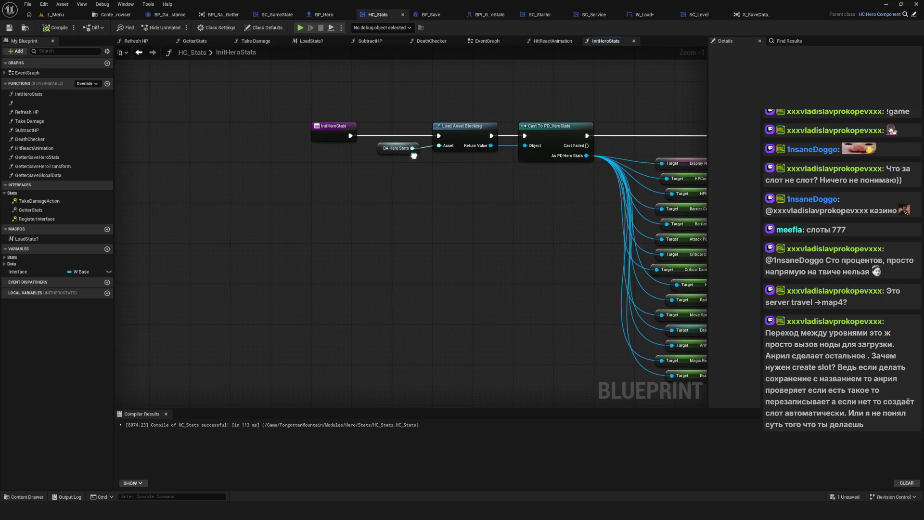
left_click(113, 14)
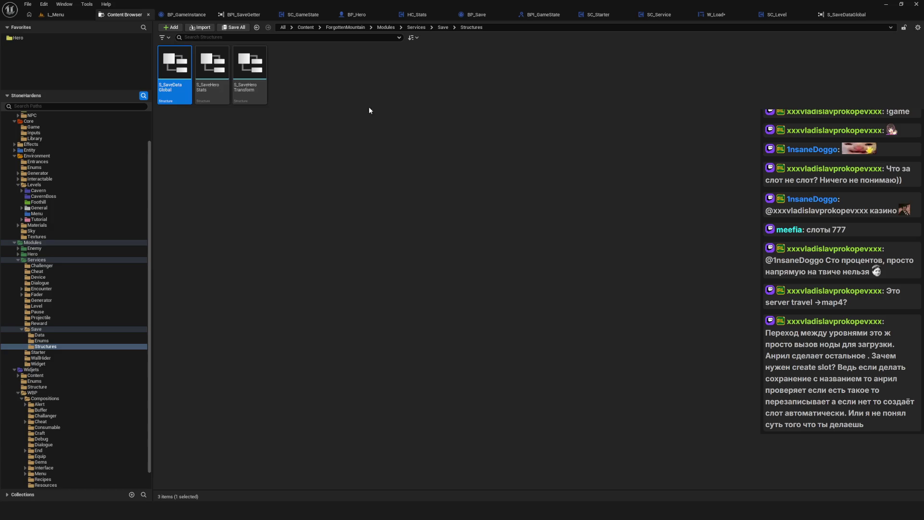
Frame the S_SaveDataGlobal reference graph and inspect its HC_Stats referencer node.
left_click(851, 16)
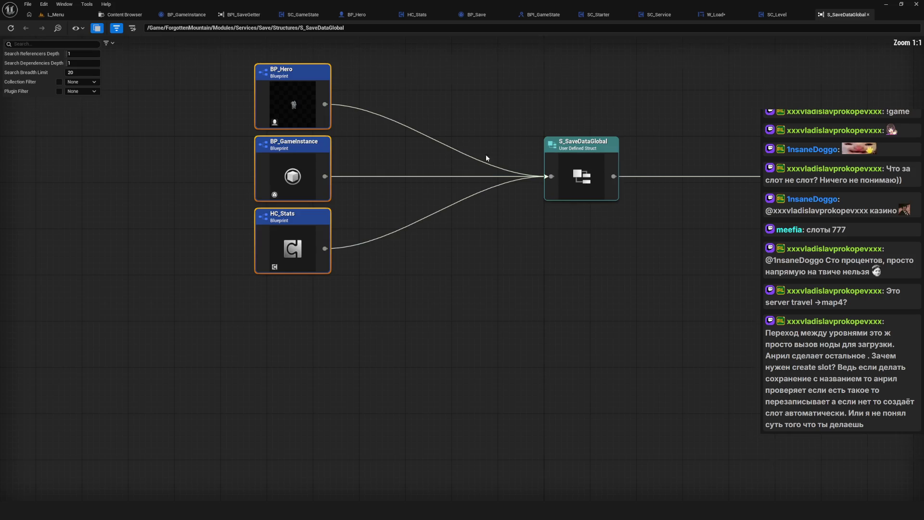
left_click_drag(376, 192, 386, 248)
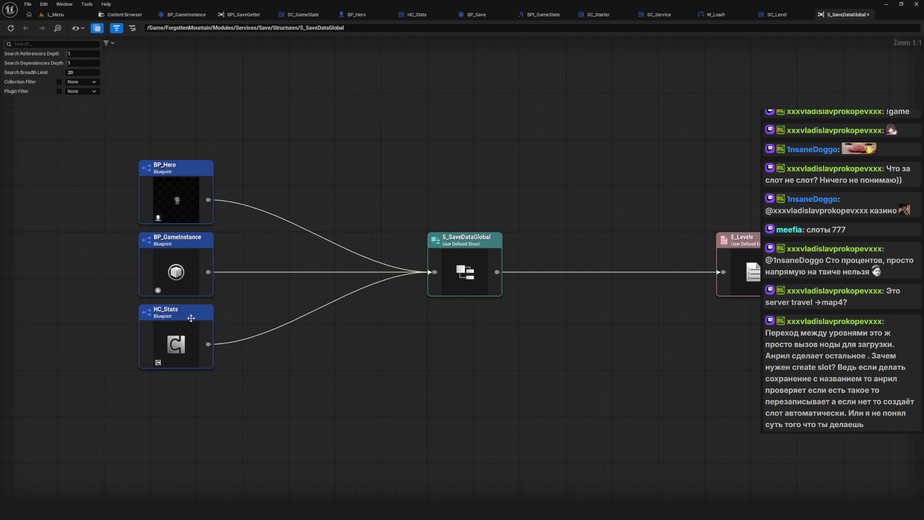
left_click(191, 317)
right_click(191, 318)
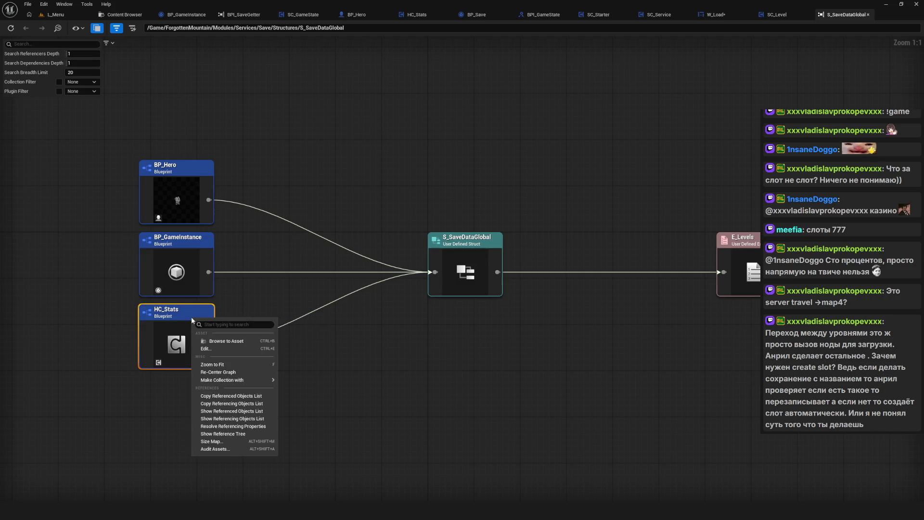
left_click(181, 321)
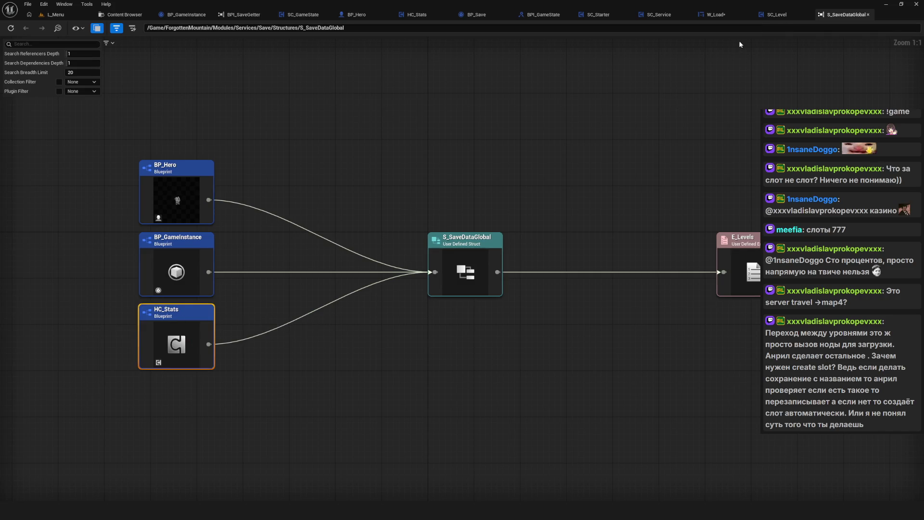
In HC_Stats, list the Stats category variables and begin a blueprint search.
left_click(412, 15)
scroll(330, 186, "down", 3)
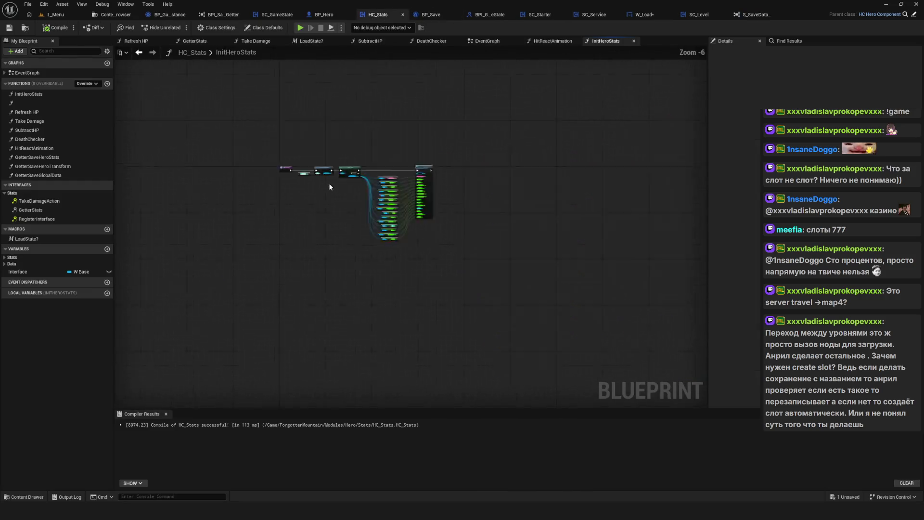
left_click(12, 258)
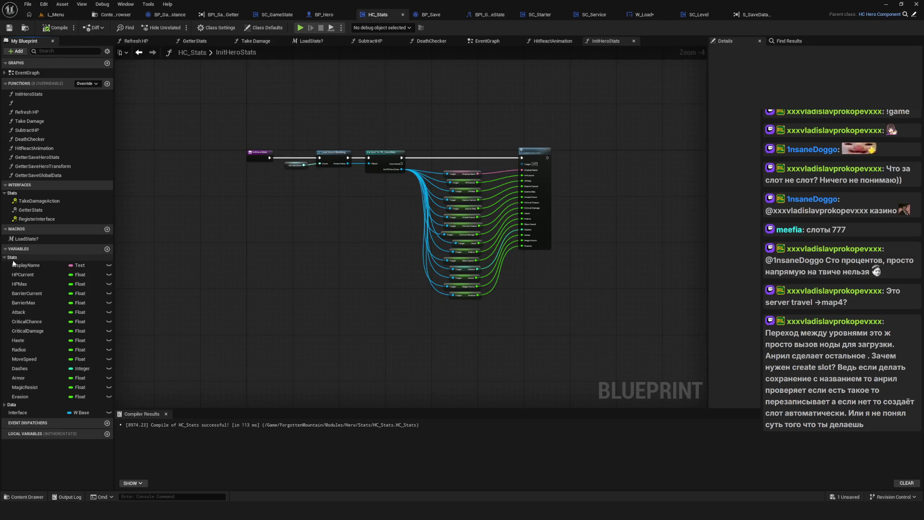
left_click_drag(319, 211, 357, 217)
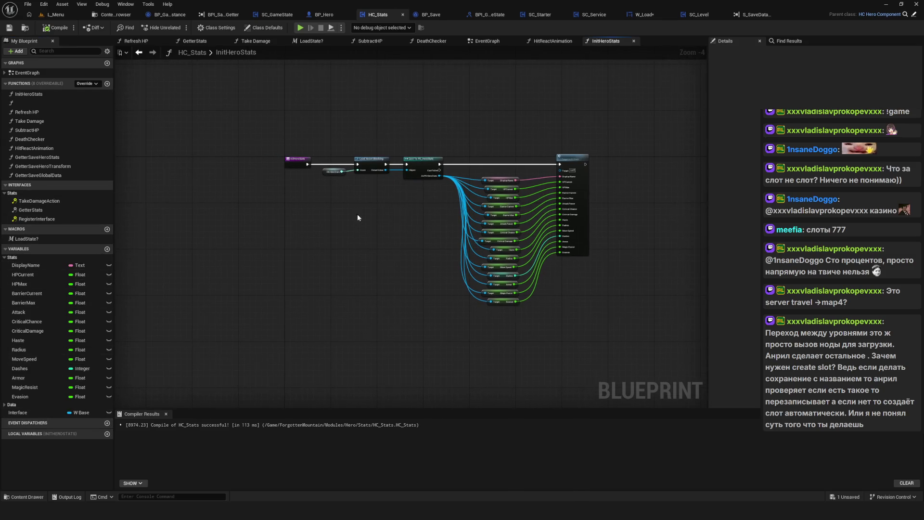
left_click(783, 42)
type("S")
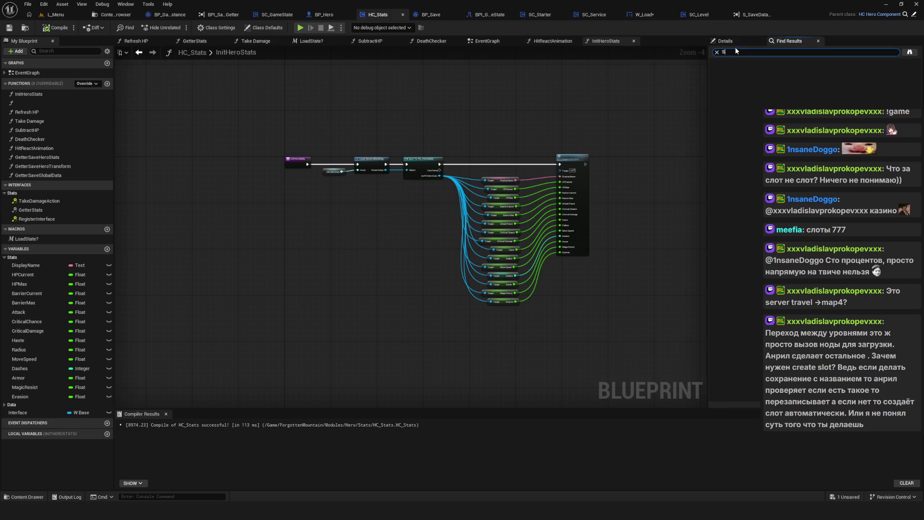
Search HC_Stats for 'S_DataGlobal' after checking the reference graph and SC_Service.
left_click(759, 17)
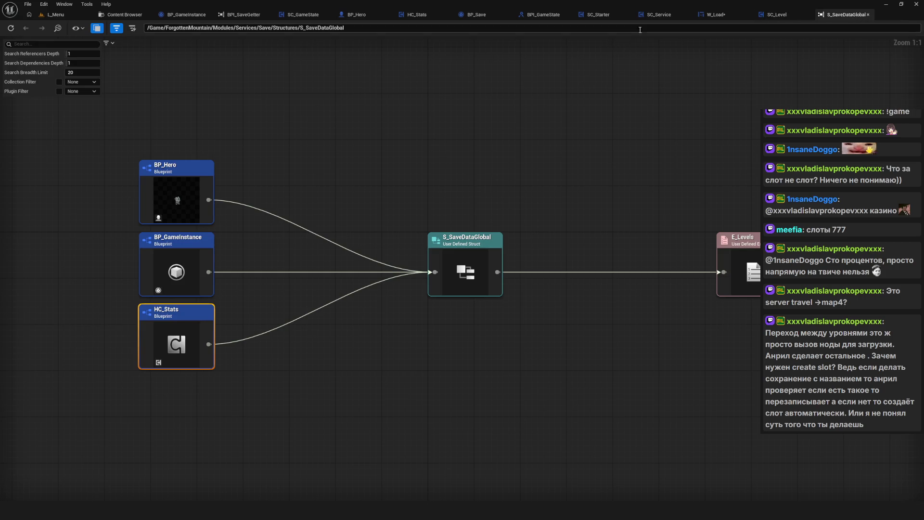
left_click(658, 15)
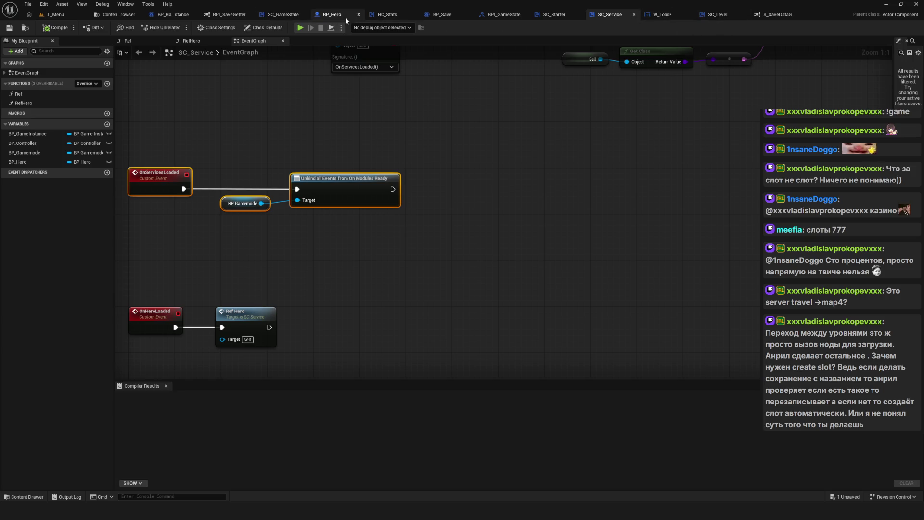
left_click(381, 16)
left_click(744, 53)
type("s")
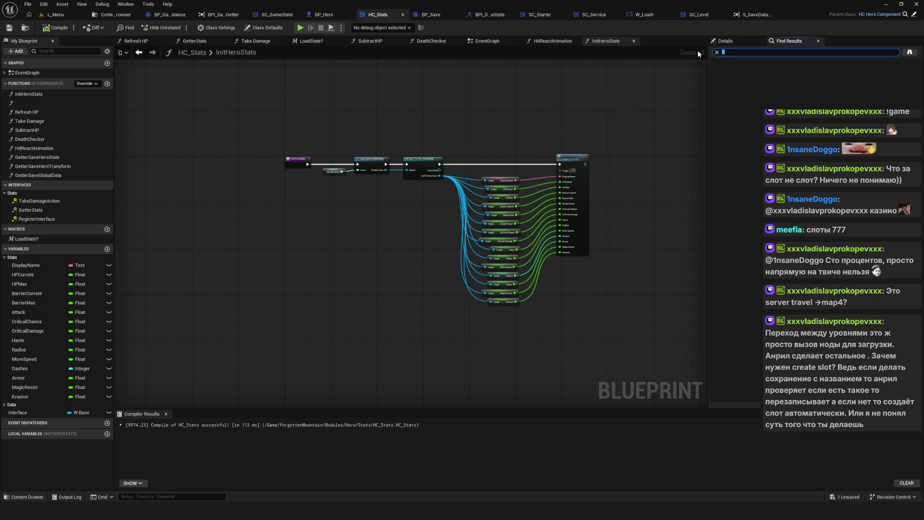
type("ata")
type("Global")
key("Return")
left_click(116, 14)
Force-delete the S_SaveDataGlobal structure despite its remaining references.
left_click(333, 146)
left_click(182, 73)
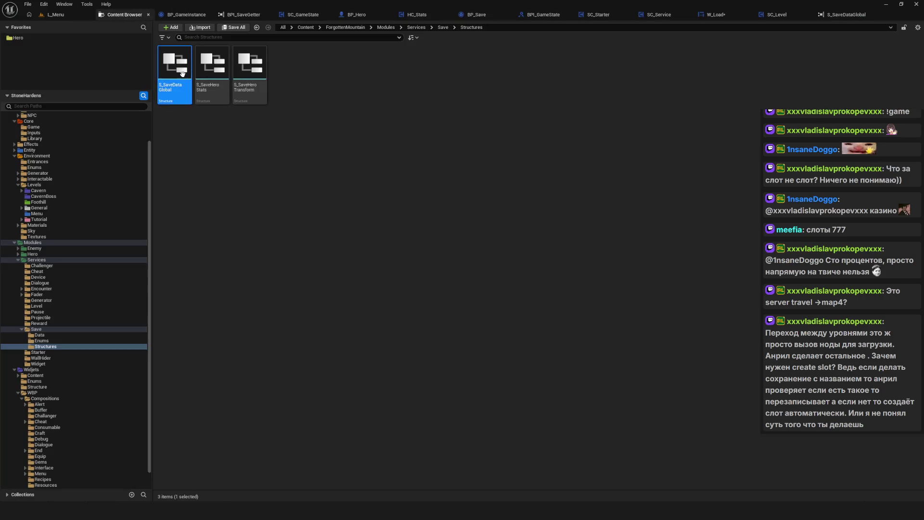
key("Delete")
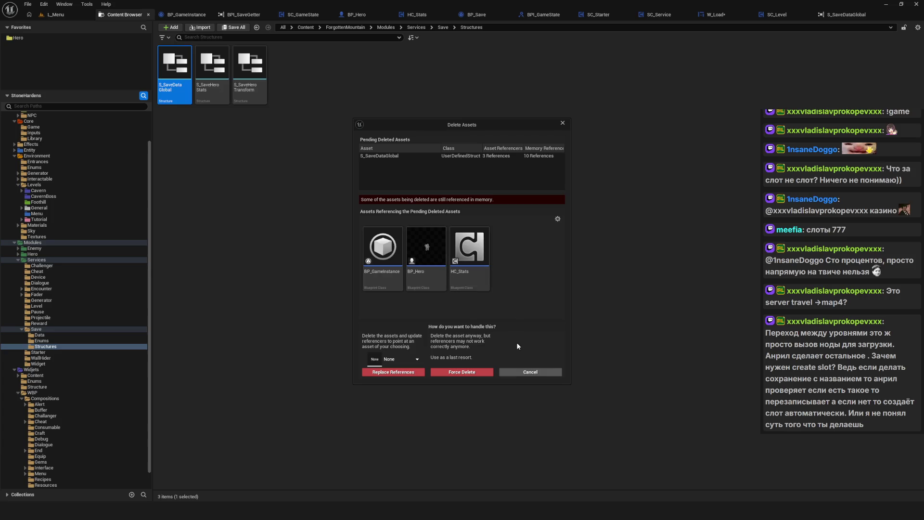
left_click(461, 372)
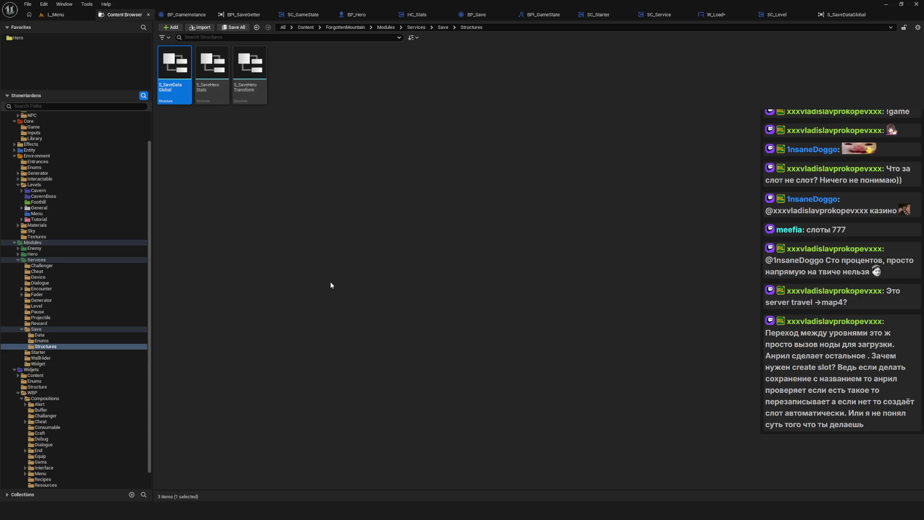
Inspect S_SaveHeroStats, then delete it with Force Delete despite its three referencing blueprints.
left_click(174, 65)
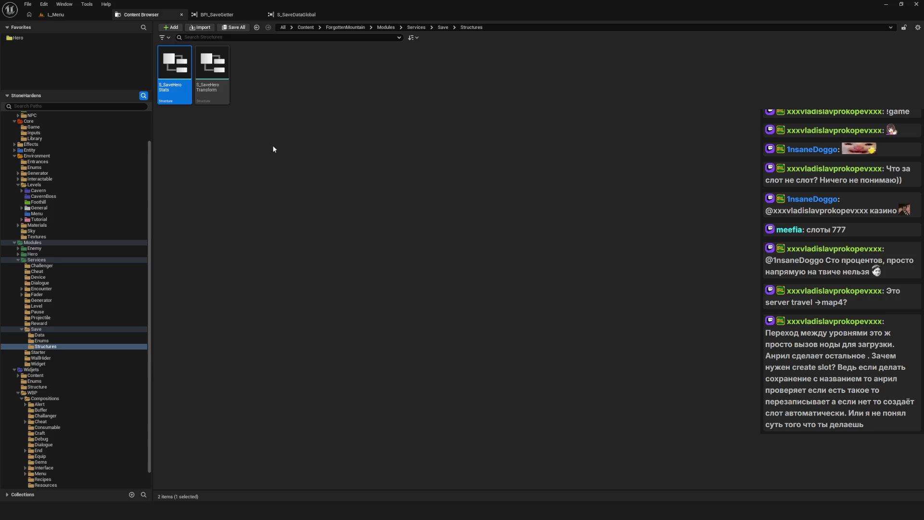
key("Return")
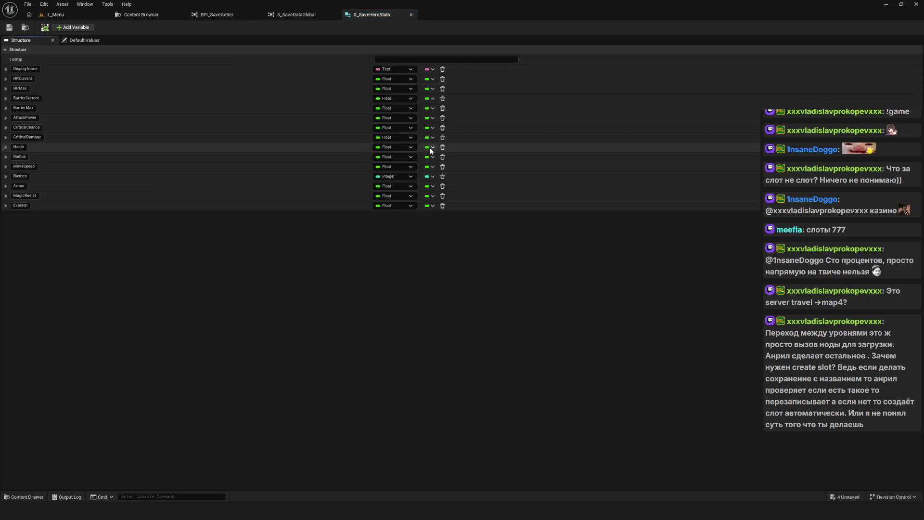
left_click(411, 15)
left_click(145, 15)
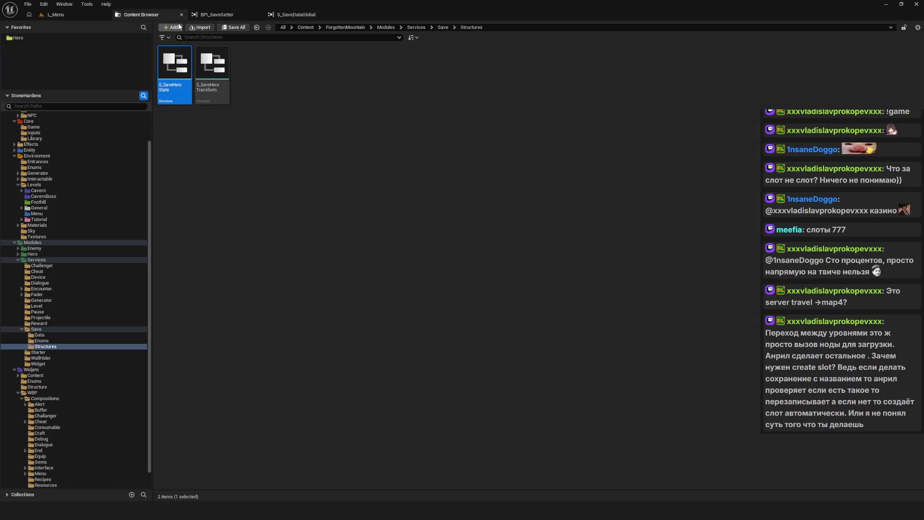
key("Delete")
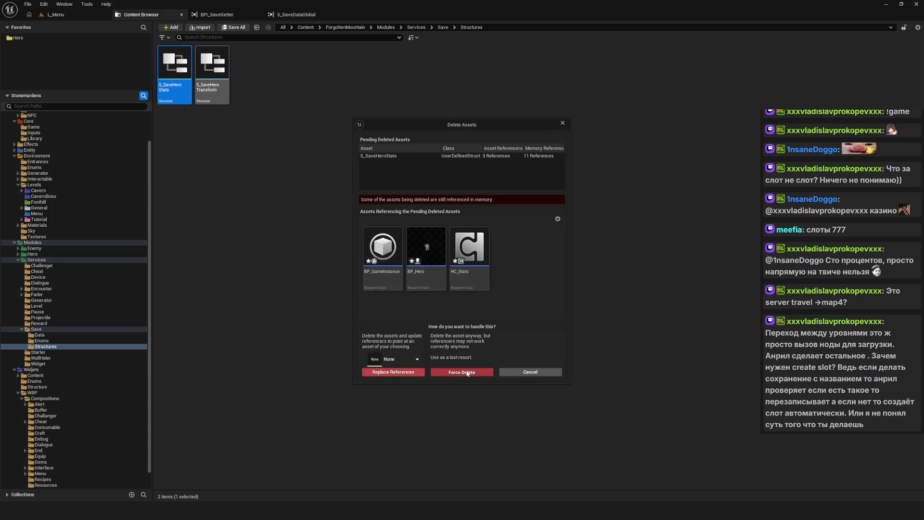
left_click(464, 372)
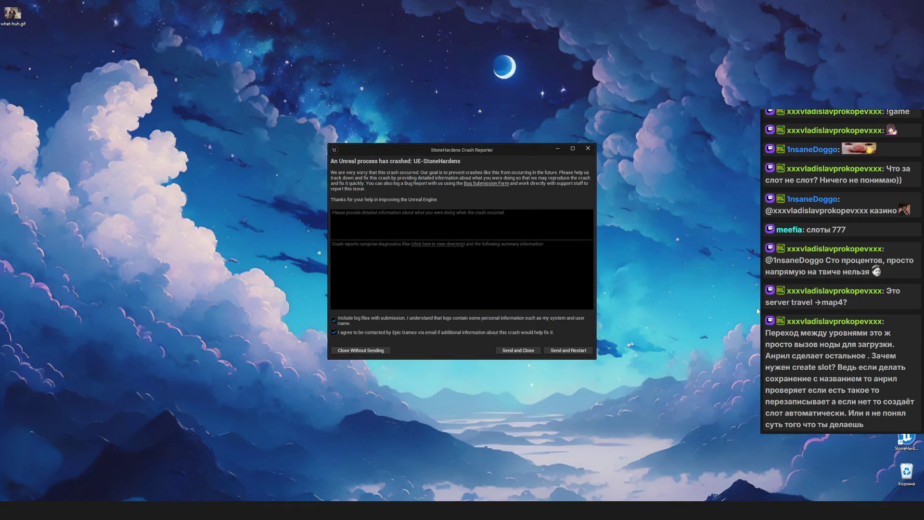
Dismiss the crash report, reopen StoneHardens.uproject and restore the autosaved W_Load package.
left_click(592, 147)
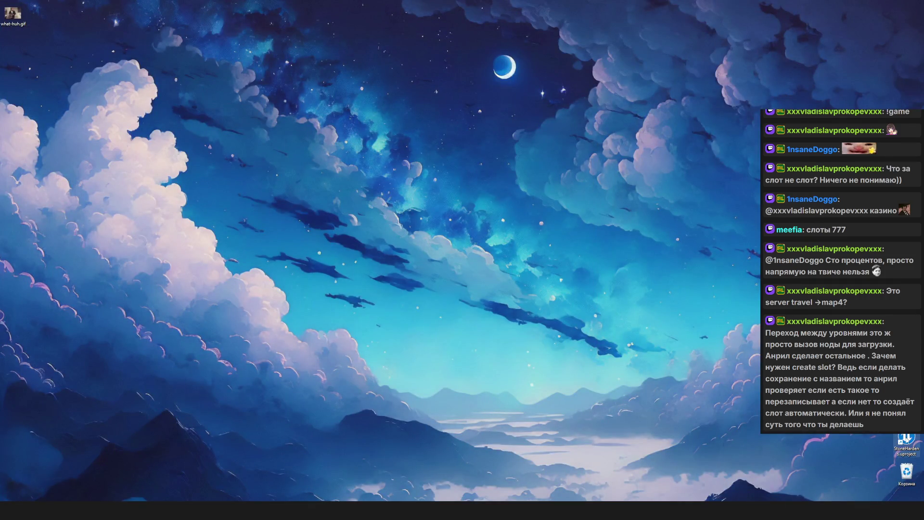
double_click(907, 440)
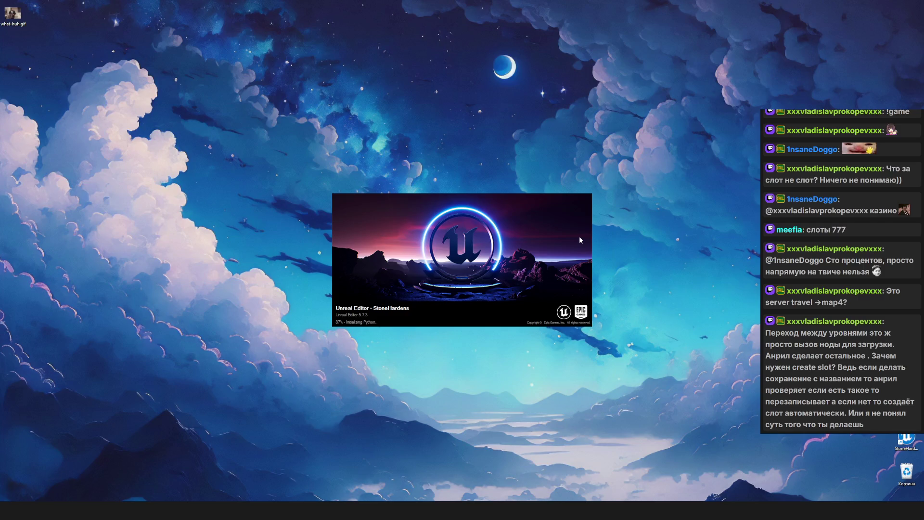
left_click(291, 204)
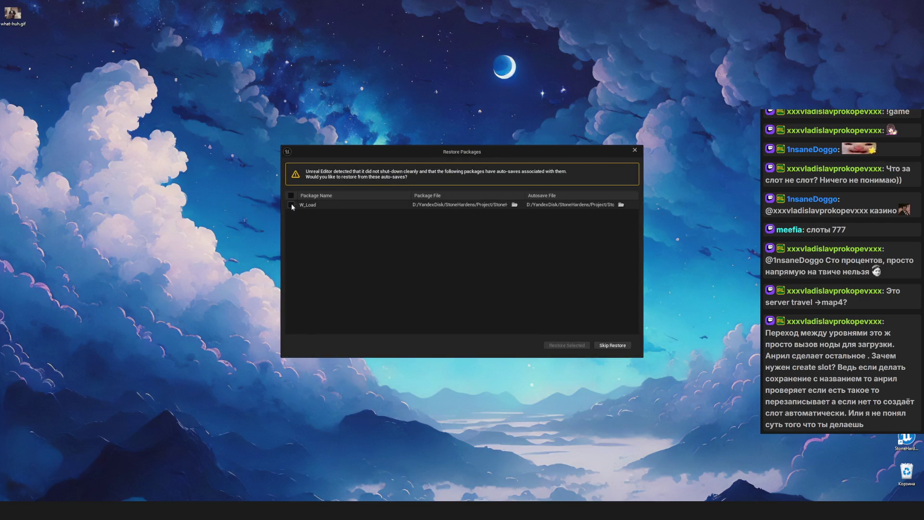
left_click(577, 346)
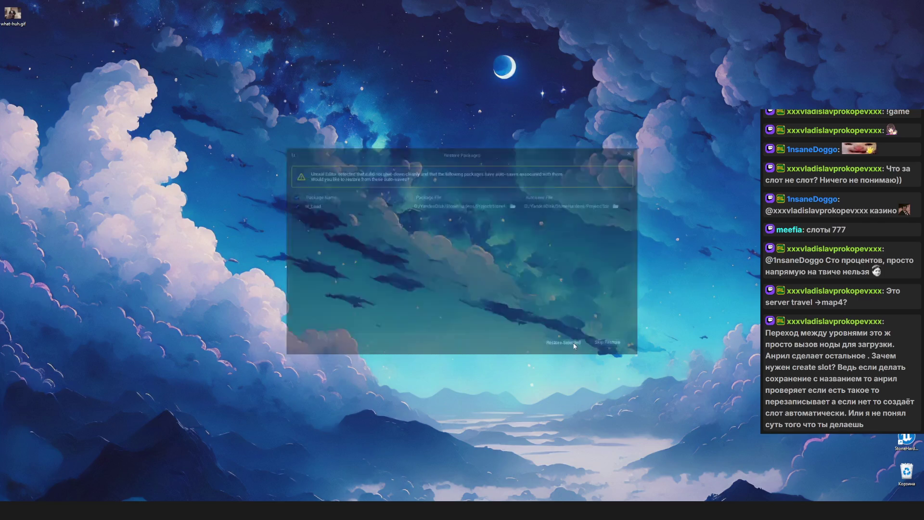
left_click(542, 270)
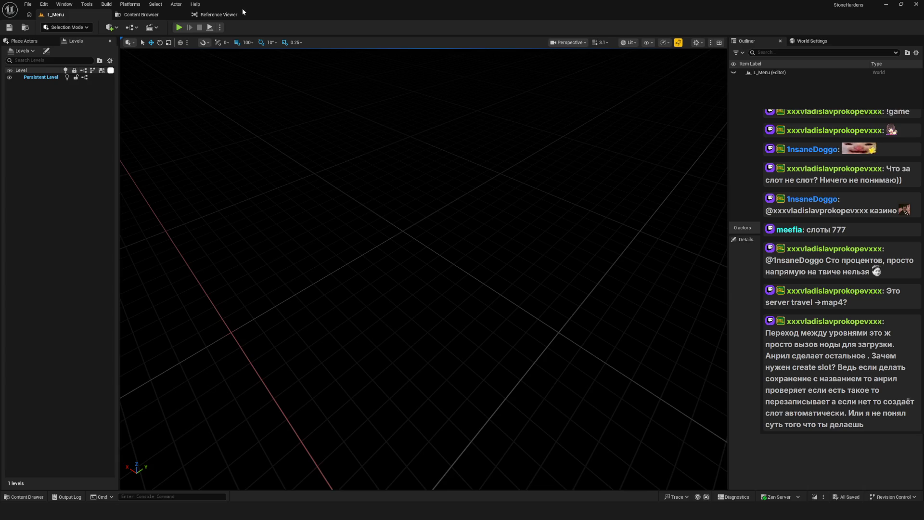
Review the fields of the S_SaveHeroStats and S_SaveHeroTransform structures.
left_click(219, 16)
left_click(149, 16)
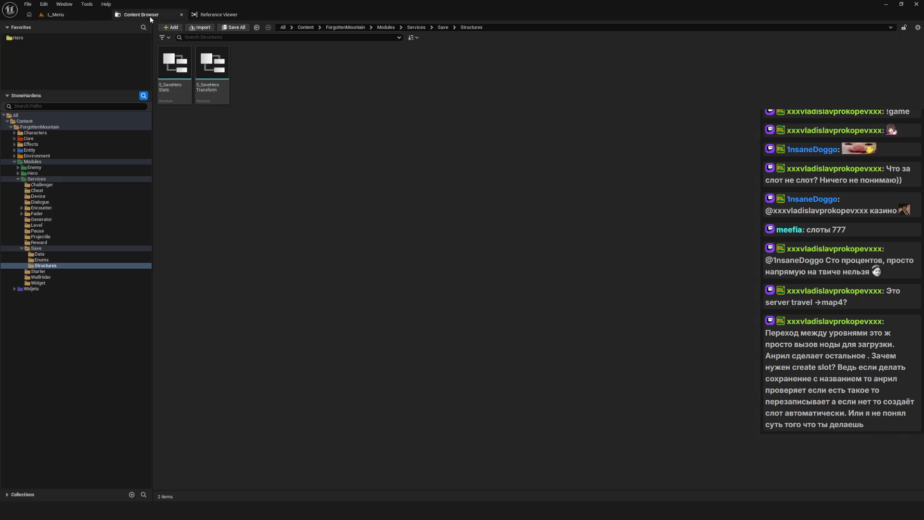
double_click(175, 68)
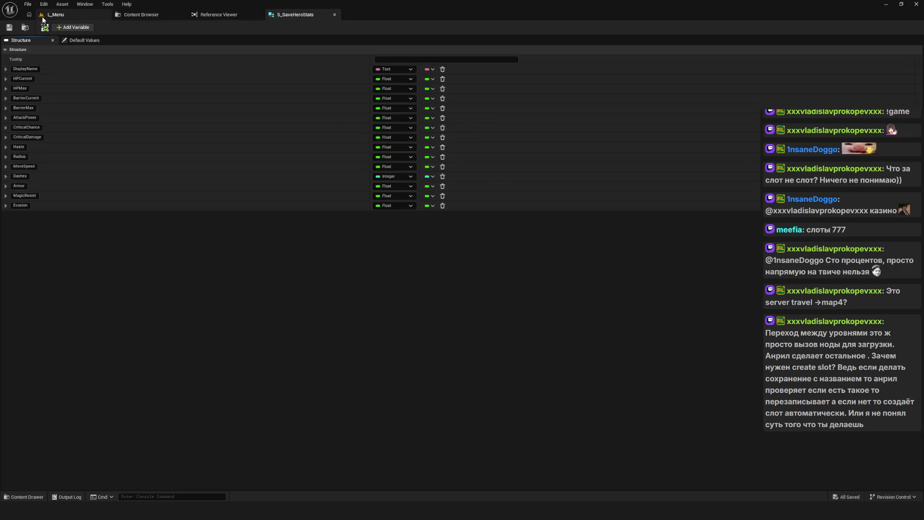
left_click(141, 15)
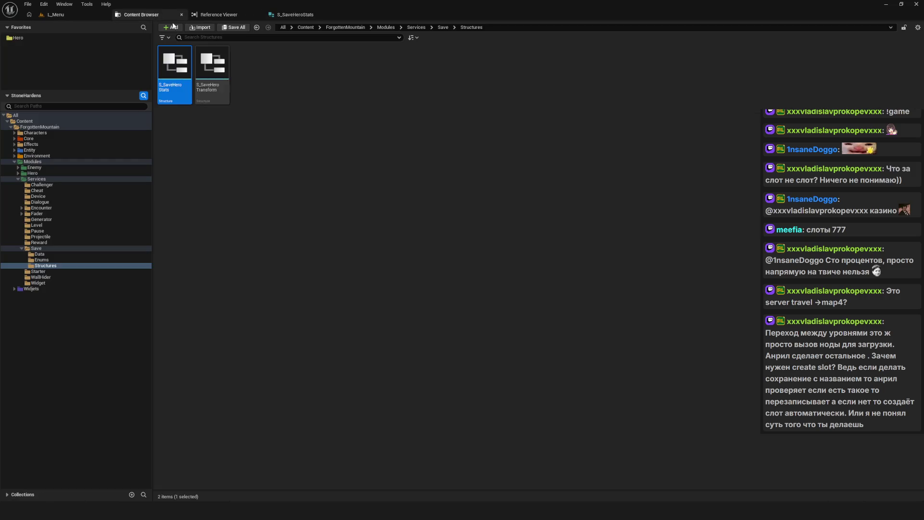
double_click(218, 62)
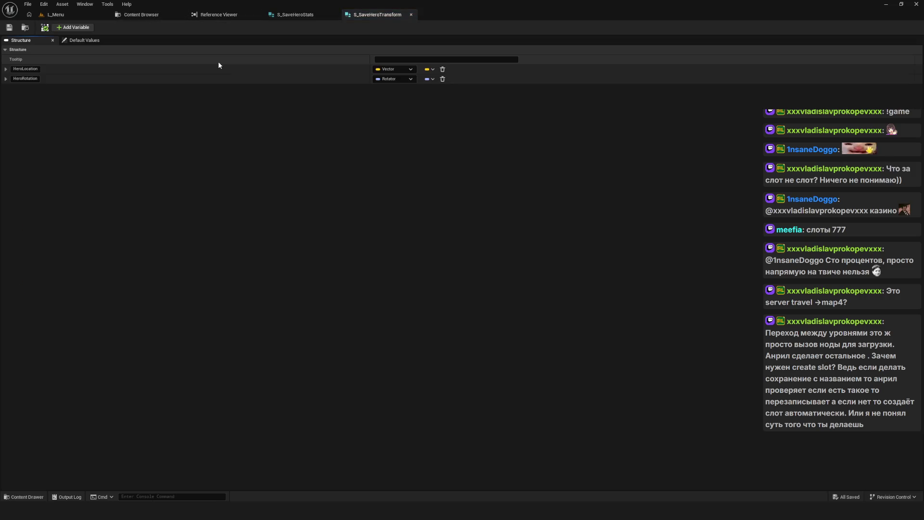
left_click(412, 15)
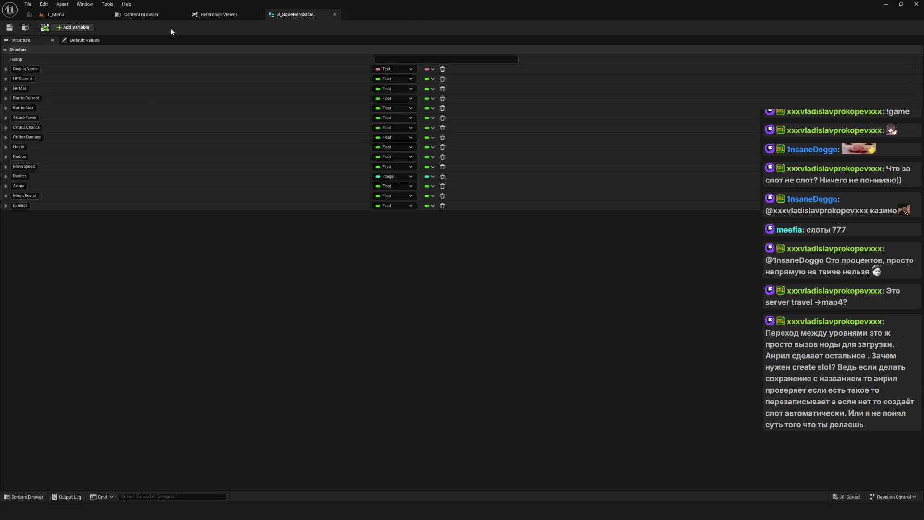
Force-delete S_SaveHeroTransform, then return to L_Menu and start Play in Editor.
left_click(154, 15)
key("Delete")
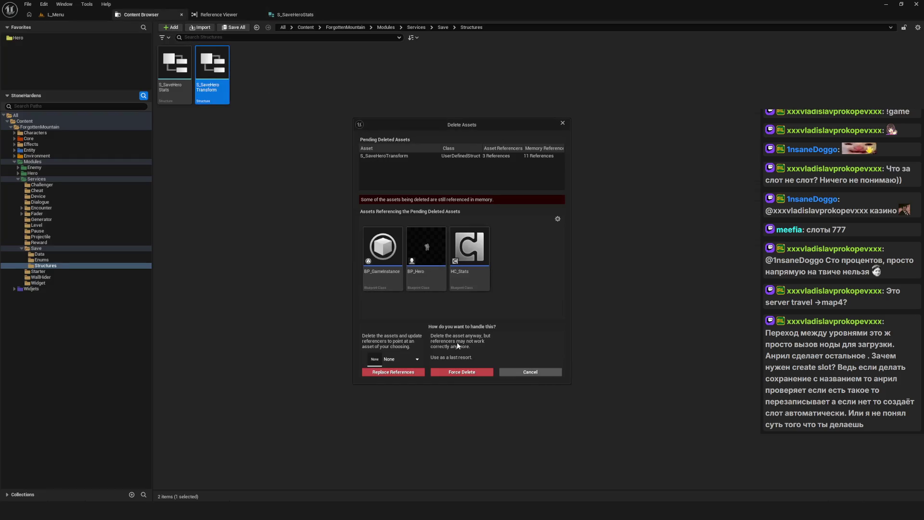
left_click(465, 373)
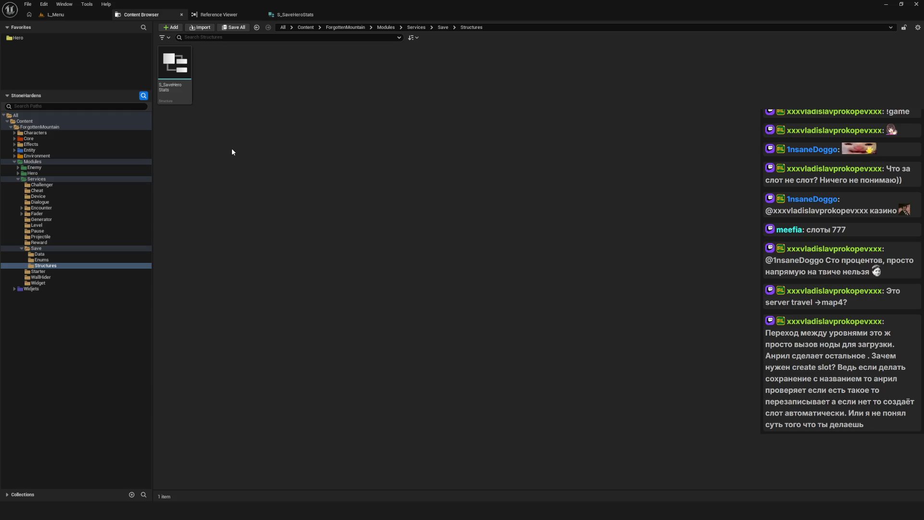
left_click(55, 15)
key("alt+p")
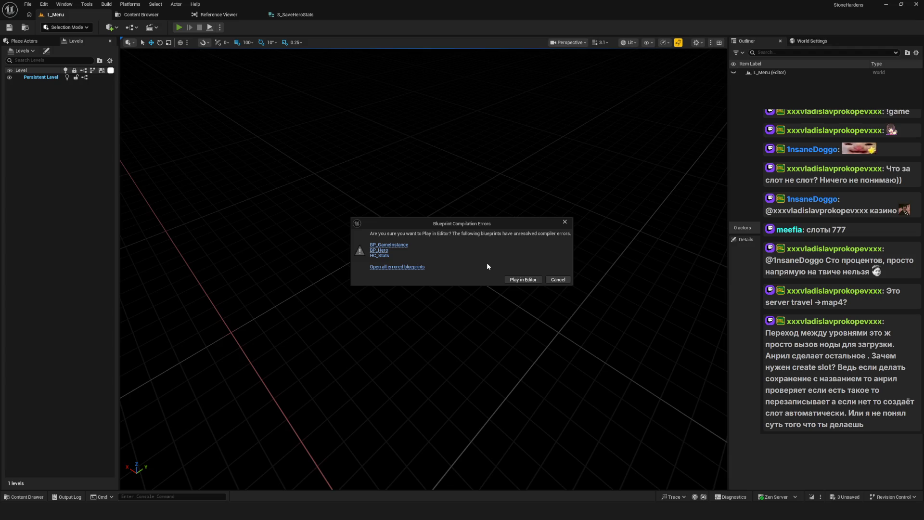
Open the blueprints that failed to compile and move the Message Log aside.
key("Escape")
left_click_drag(580, 162, 390, 116)
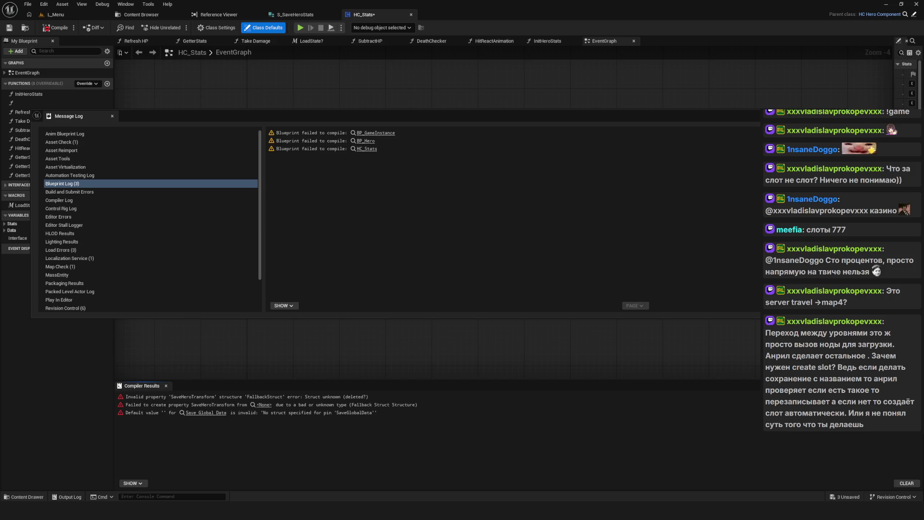
Retry playing L_Menu and jump from the compiler errors to GetterSaveGlobalData's broken return.
left_click(410, 14)
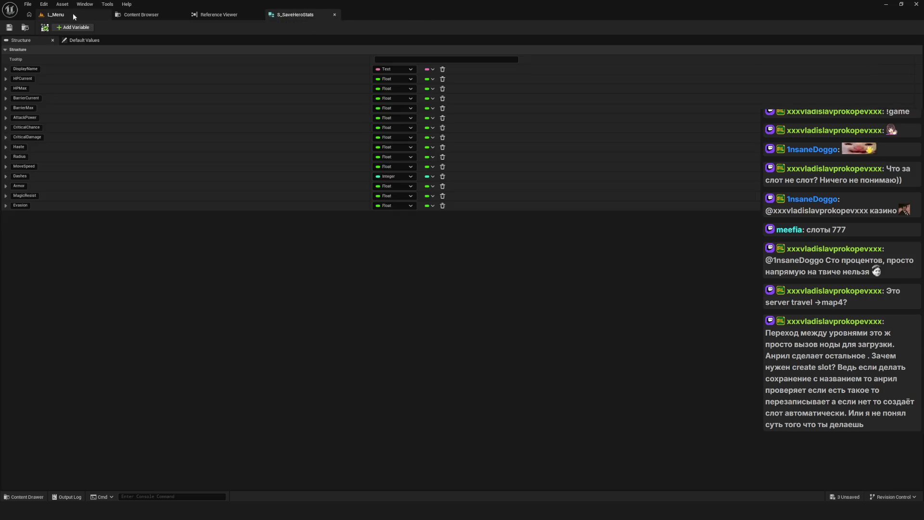
left_click(73, 13)
left_click(178, 27)
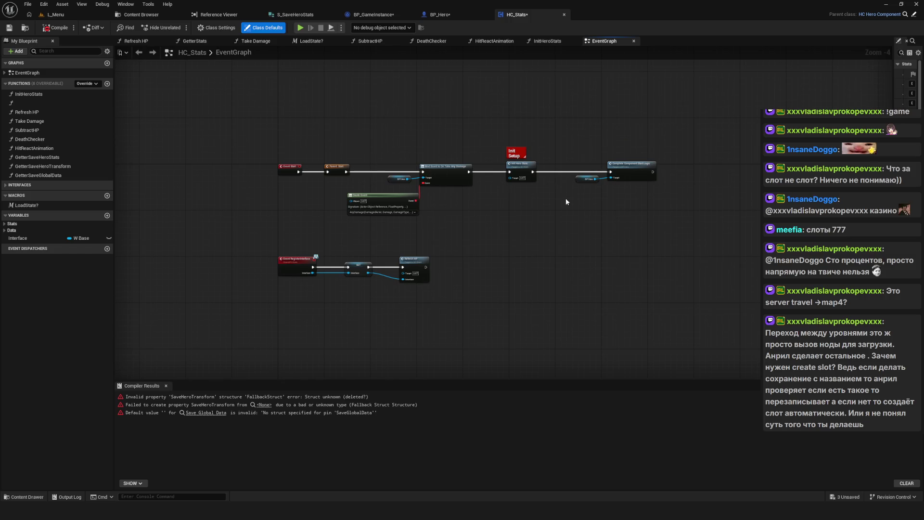
left_click(395, 397)
left_click(409, 404)
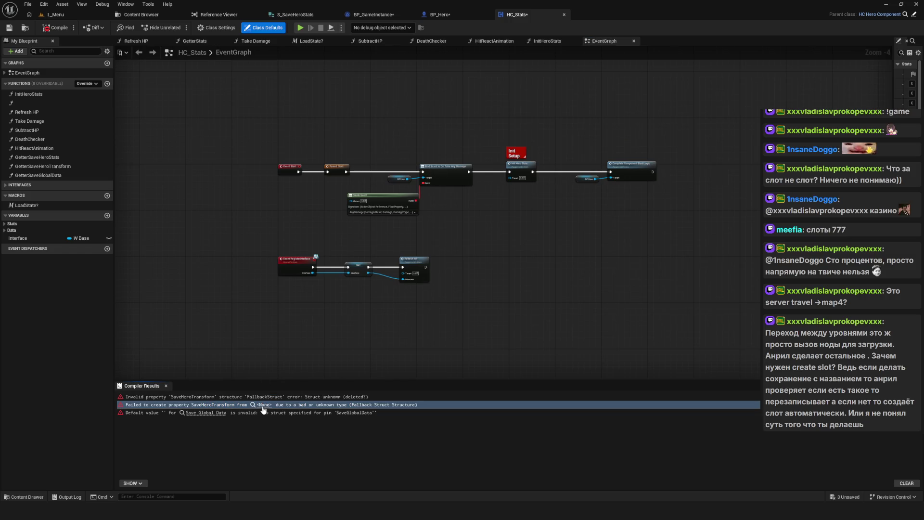
left_click(206, 413)
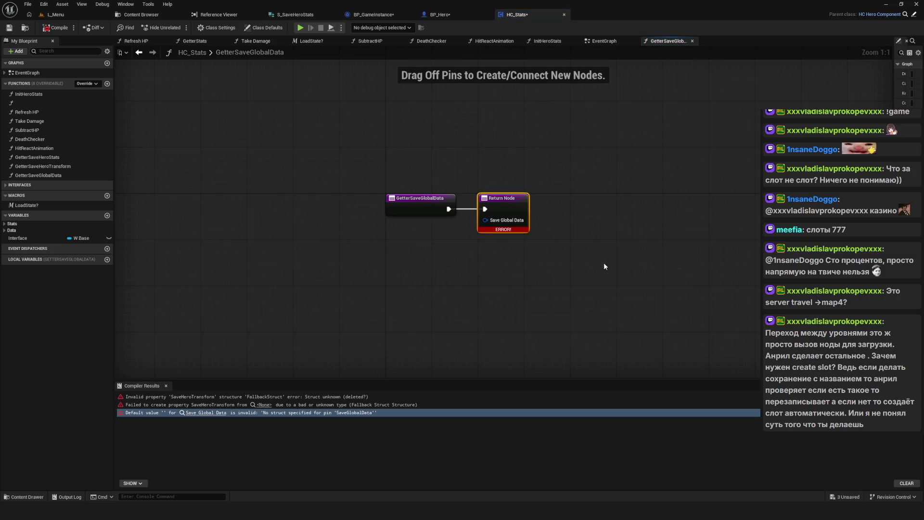
Check the Stats interface's GetterStats function and inspect the errored return node's properties.
left_click_drag(407, 176, 403, 179)
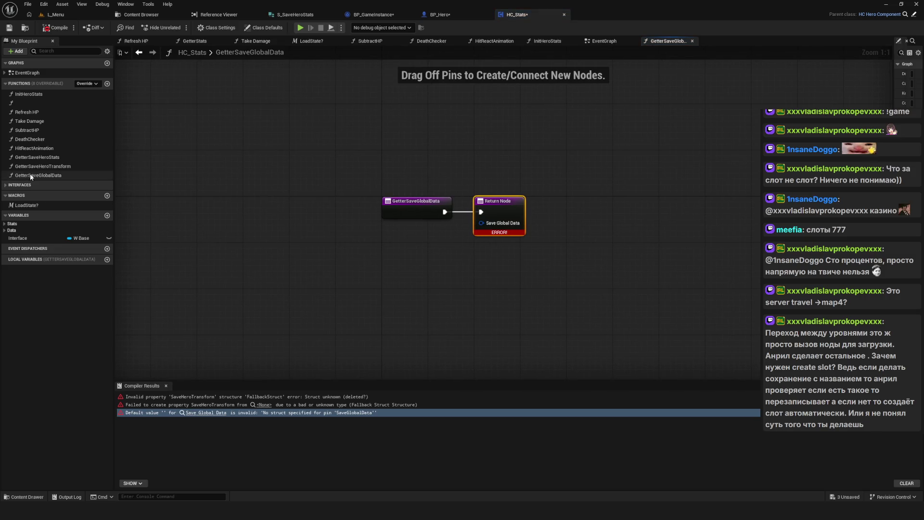
left_click(6, 186)
left_click(5, 193)
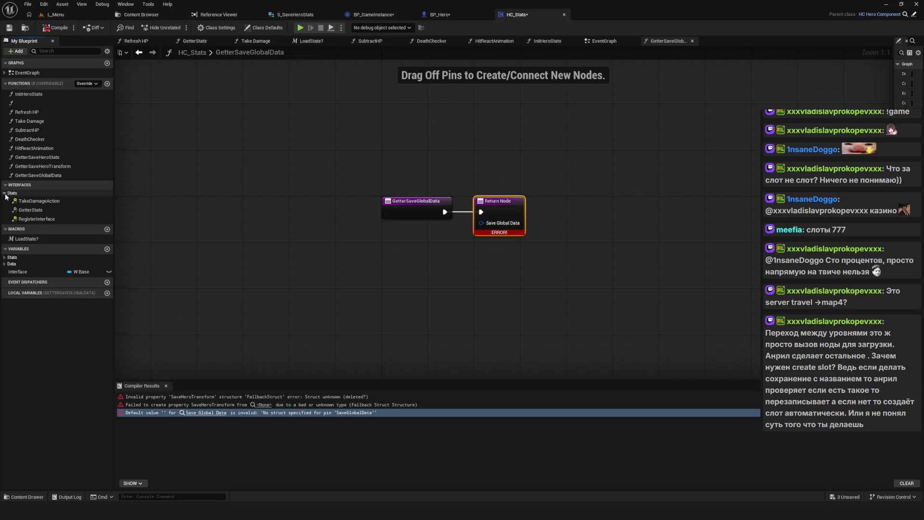
left_click(30, 210)
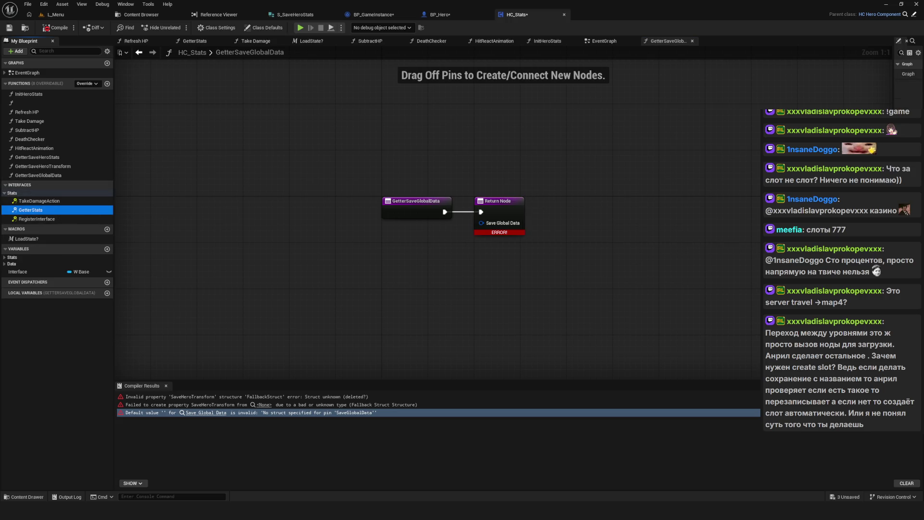
left_click(501, 201)
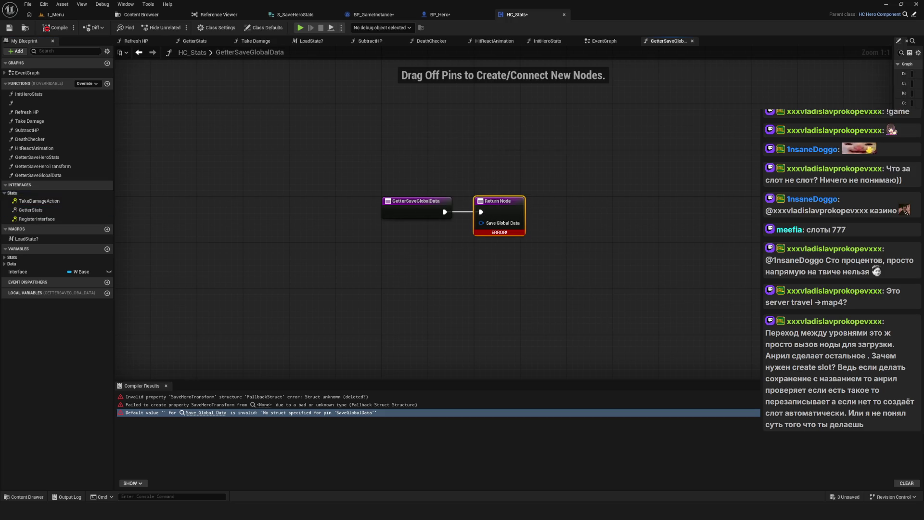
left_click_drag(894, 181, 661, 181)
key("Home")
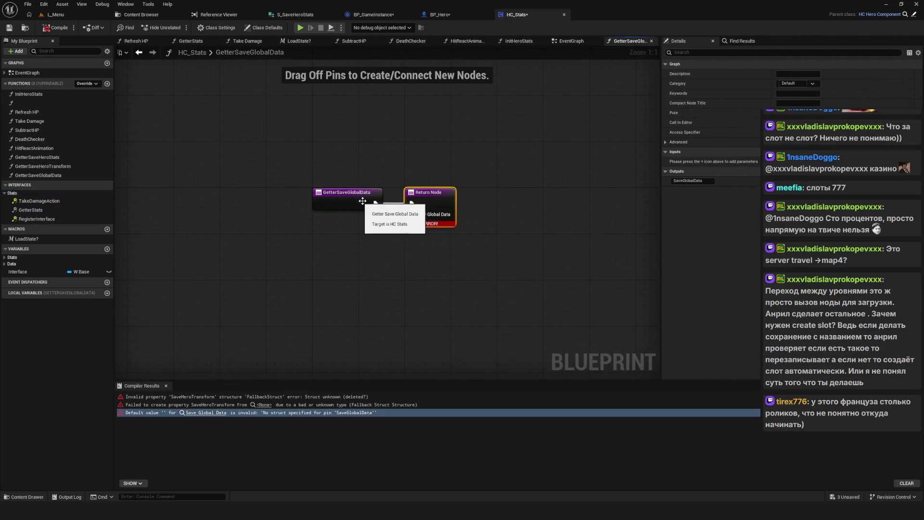
left_click_drag(431, 209, 412, 213)
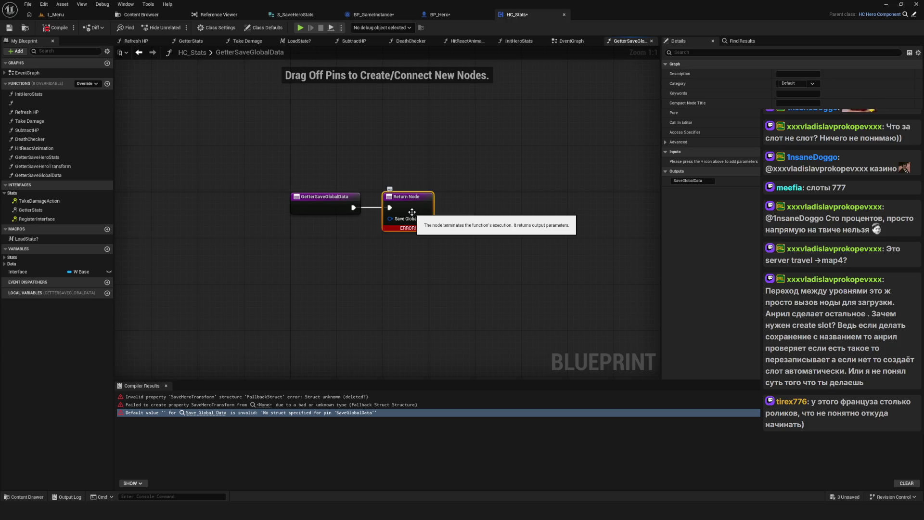
Shrink the Compiler Results panel, reposition the graph and reselect the erroring Return Node.
scroll(325, 262, "down", 1)
scroll(385, 260, "up", 1)
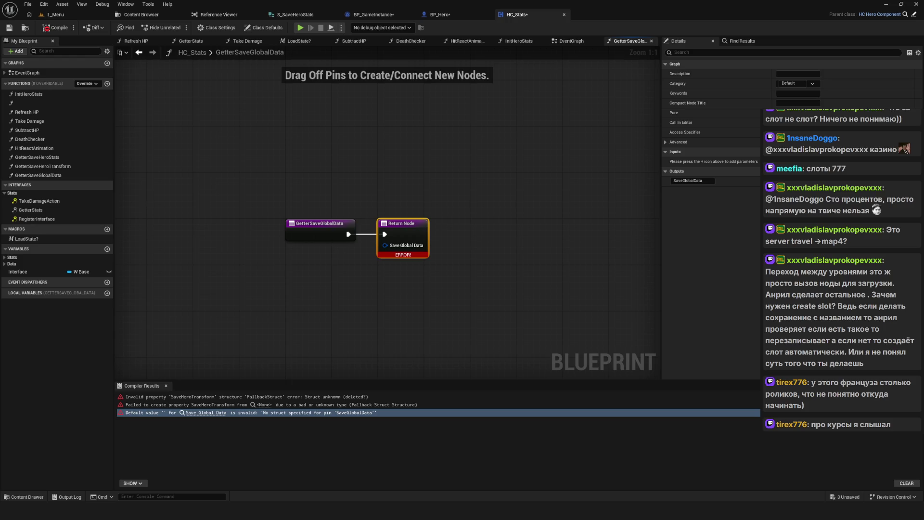
mouse_move(547, 214)
left_mouse_down()
mouse_move(541, 185)
mouse_move(479, 201)
mouse_move(487, 203)
left_mouse_up()
left_click_drag(529, 279, 298, 174)
left_click(628, 272)
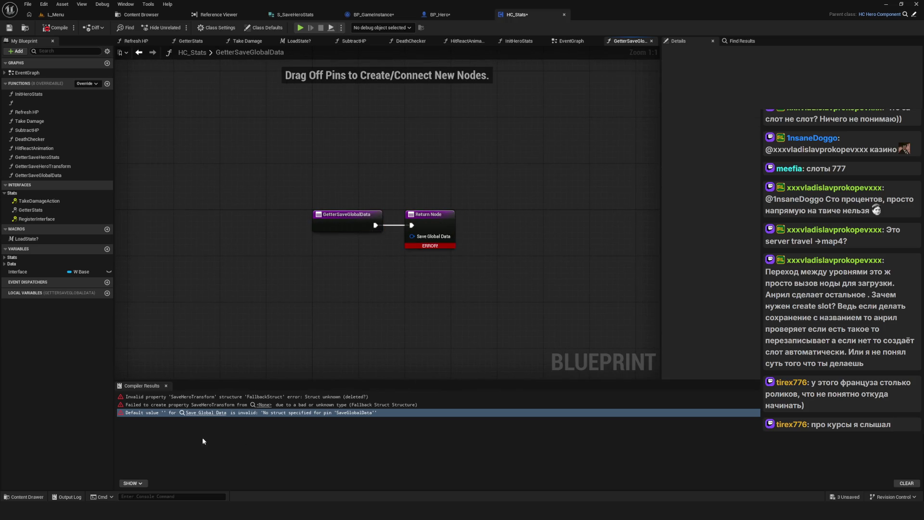
left_click_drag(279, 381, 278, 389)
left_click_drag(351, 298, 350, 313)
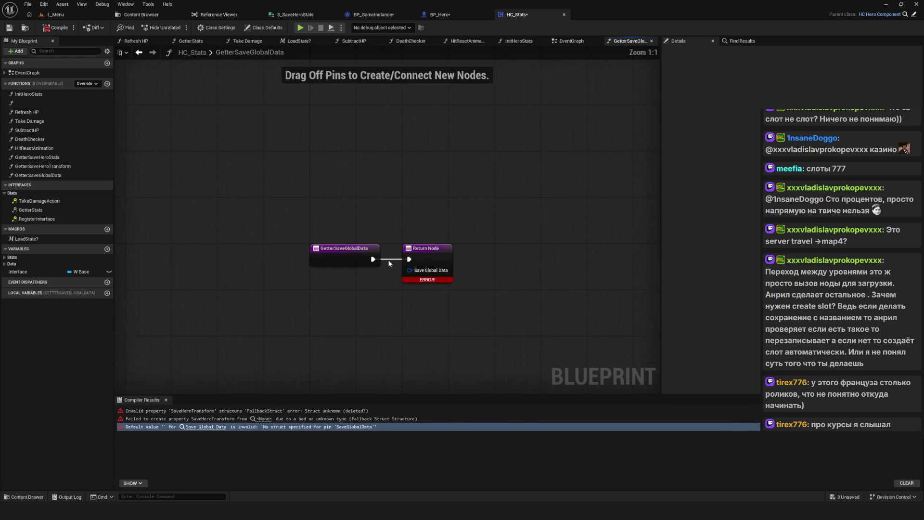
left_click_drag(402, 253, 449, 241)
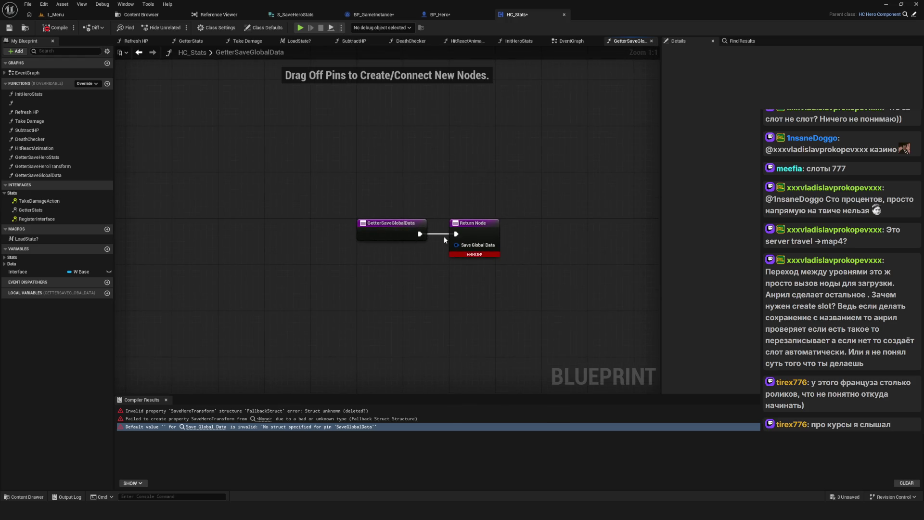
left_click_drag(383, 258, 341, 254)
left_click(431, 225)
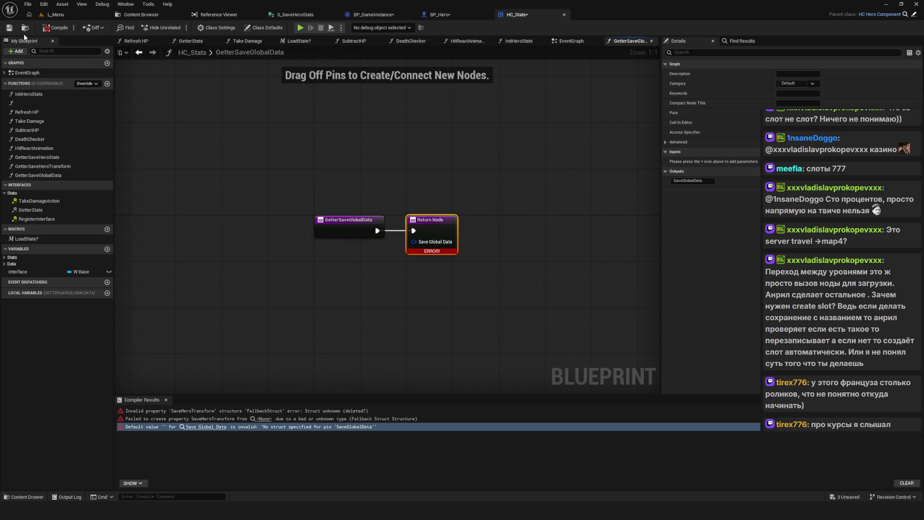
left_click(142, 14)
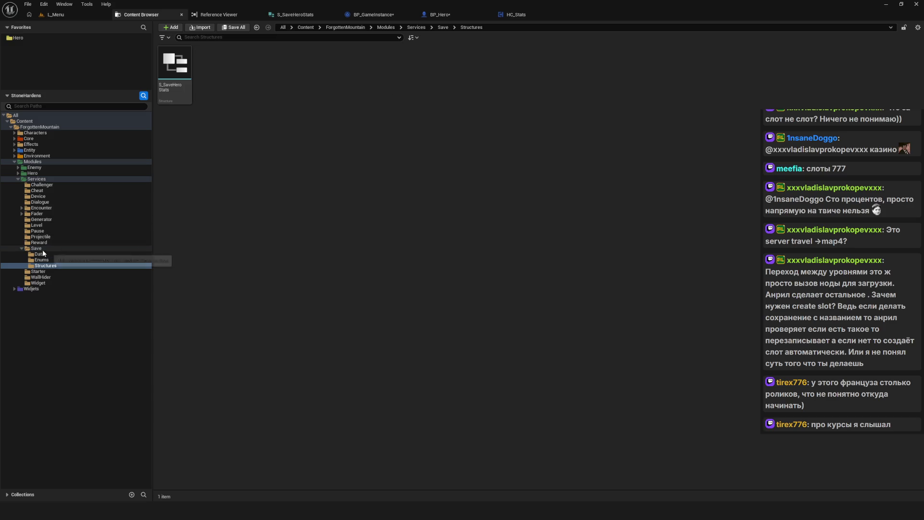
Open the BPI_Stats interface from the Hero > Stats folder.
left_click(19, 173)
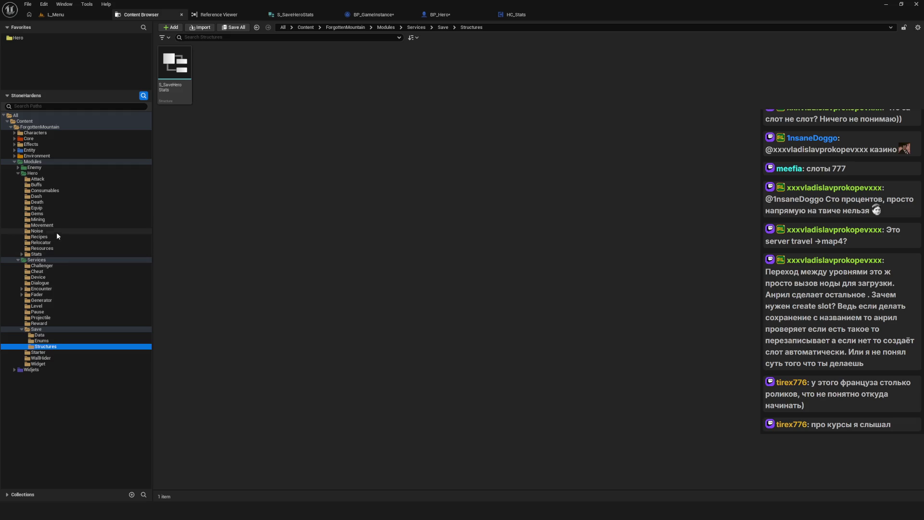
left_click(54, 254)
left_click(254, 72)
double_click(255, 72)
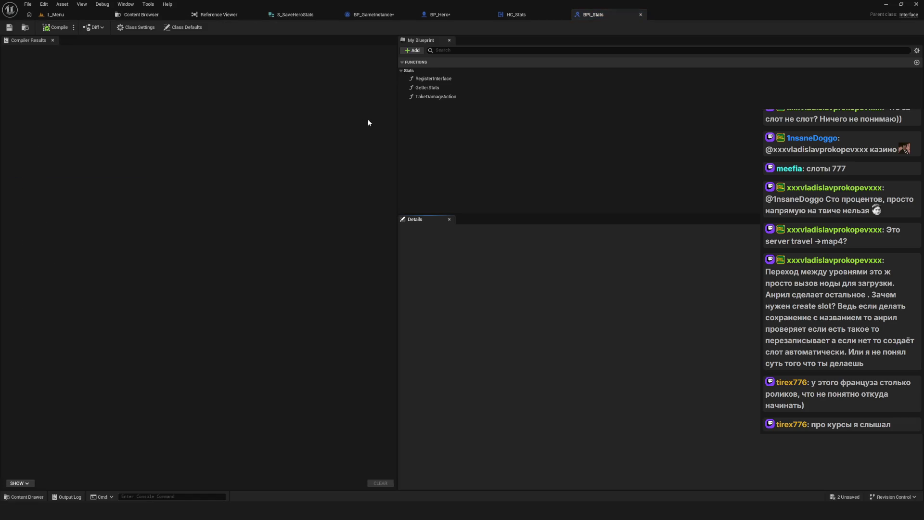
Review BPI_Stats' TakeDamageAction, GetterStats and RegisterInterface functions, then return to GetterSaveGlobalData in HC_Stats.
left_click(436, 96)
left_click(435, 88)
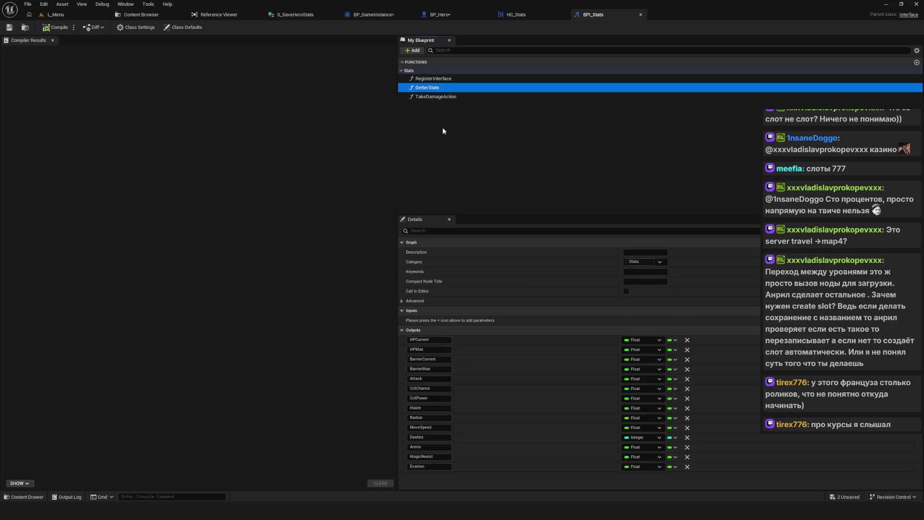
left_click(443, 97)
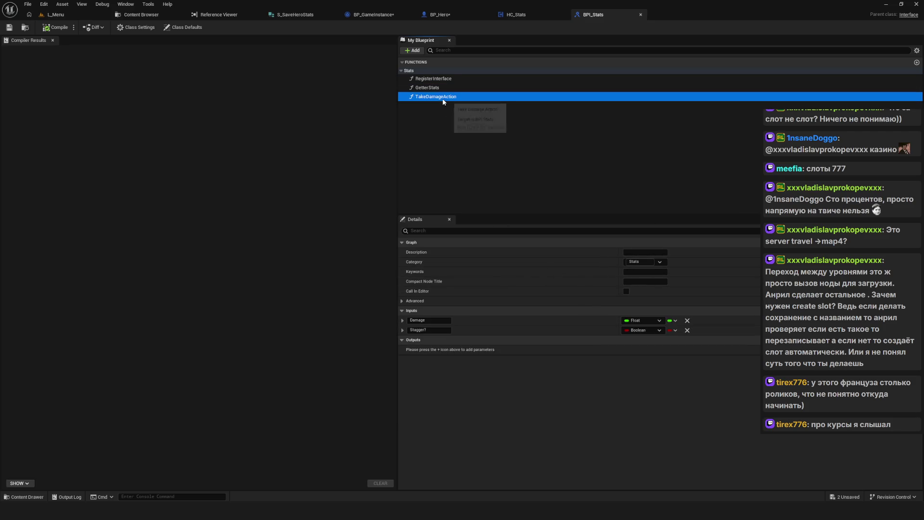
left_click(439, 79)
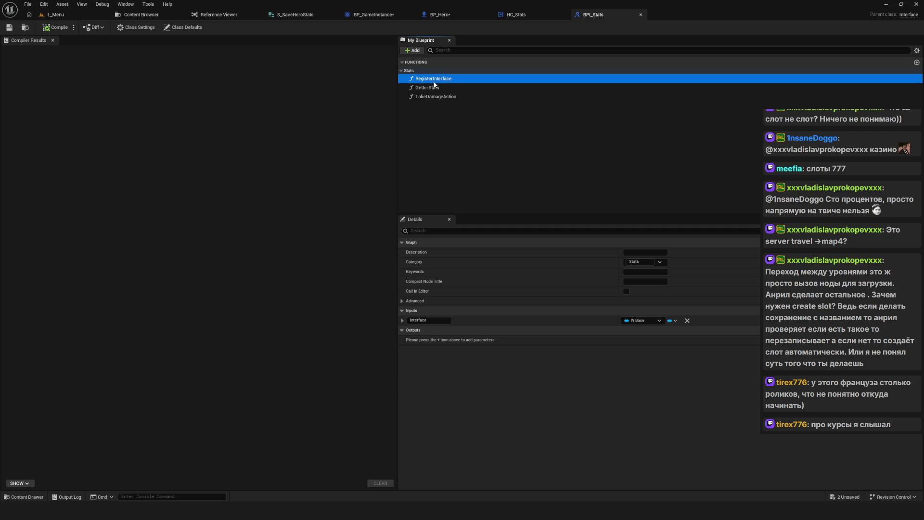
left_click(434, 87)
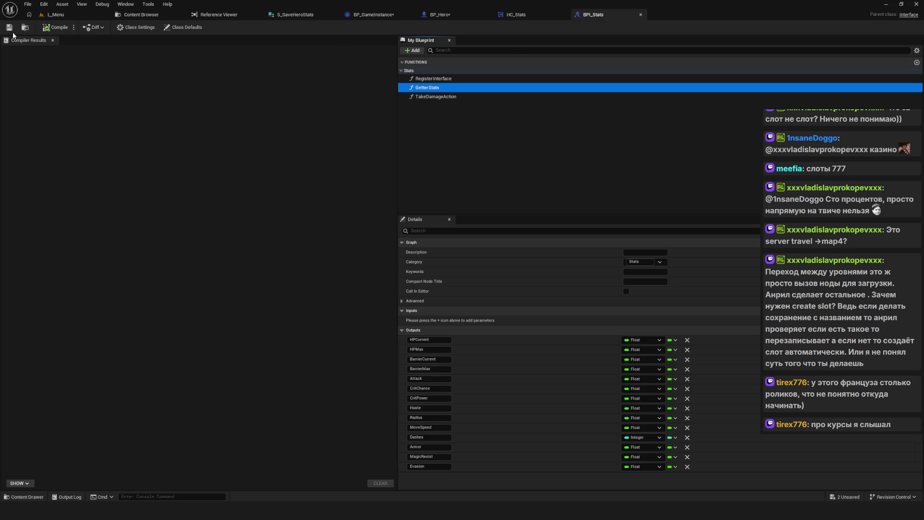
left_click(518, 15)
mouse_move(325, 174)
left_mouse_down()
mouse_move(374, 288)
mouse_move(386, 293)
left_mouse_up()
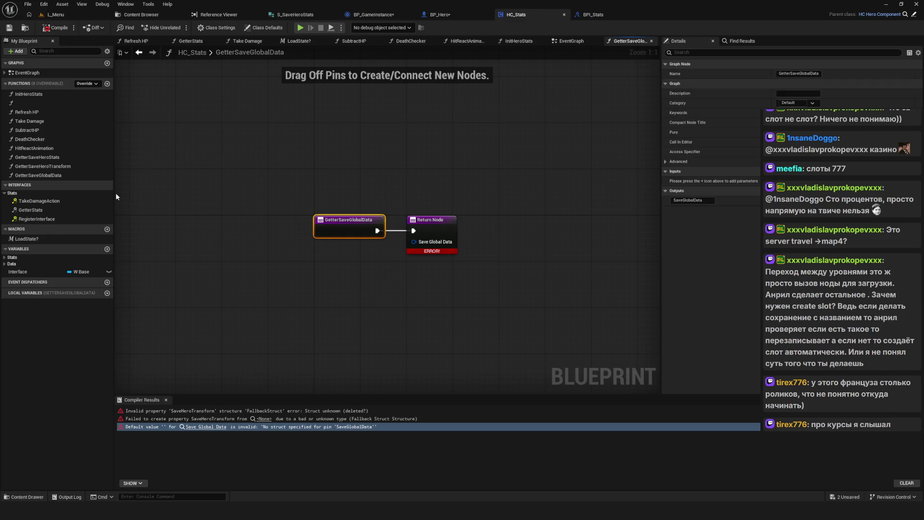
Delete the GetterSaveHeroTransform and GetterSaveGlobalData functions from HC_Stats.
left_click_drag(255, 175, 597, 270)
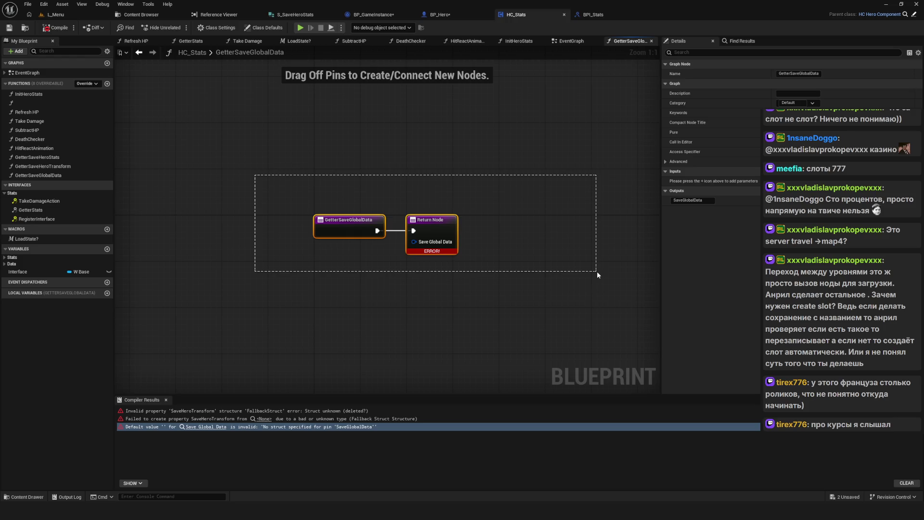
left_click_drag(597, 271, 599, 272)
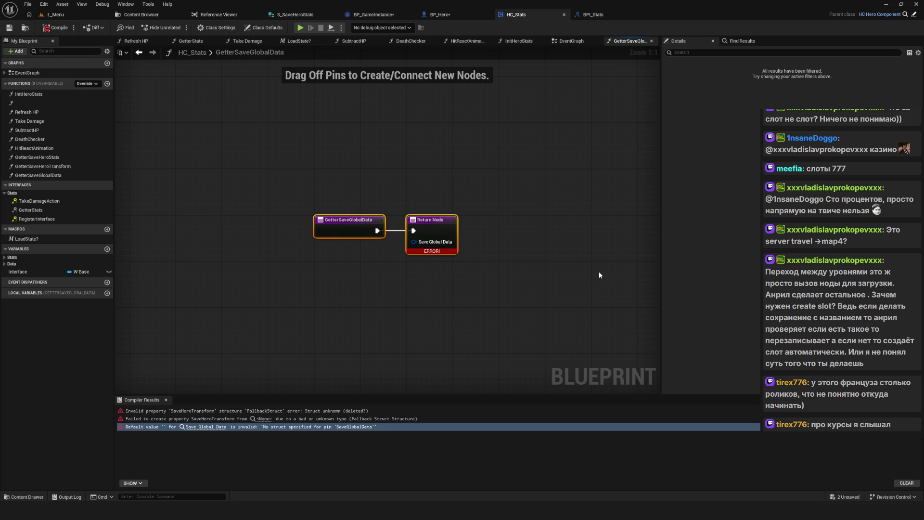
left_click(54, 176)
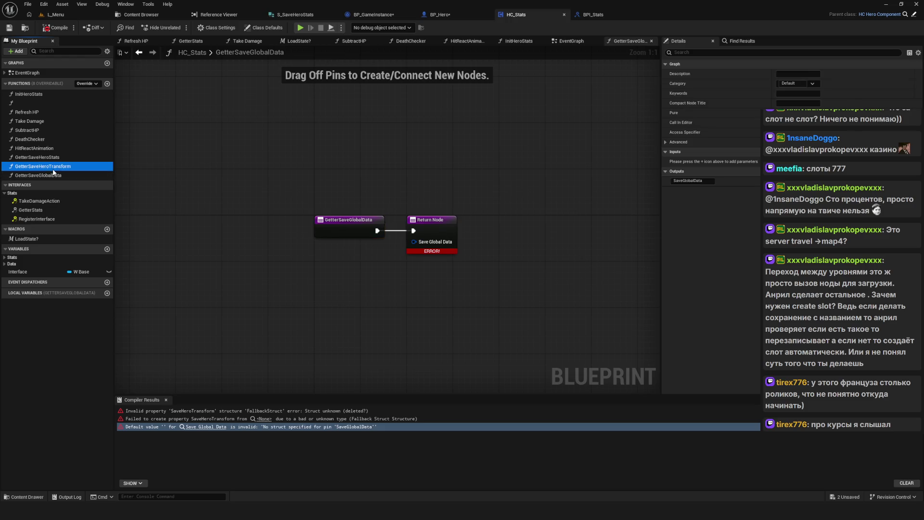
double_click(51, 158)
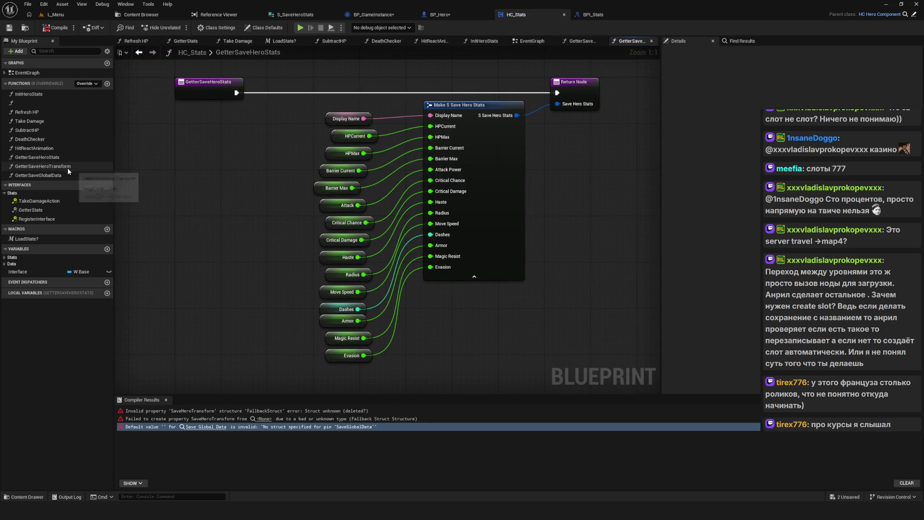
double_click(68, 166)
double_click(49, 176)
left_click(50, 166)
key("Delete")
key("Delete")
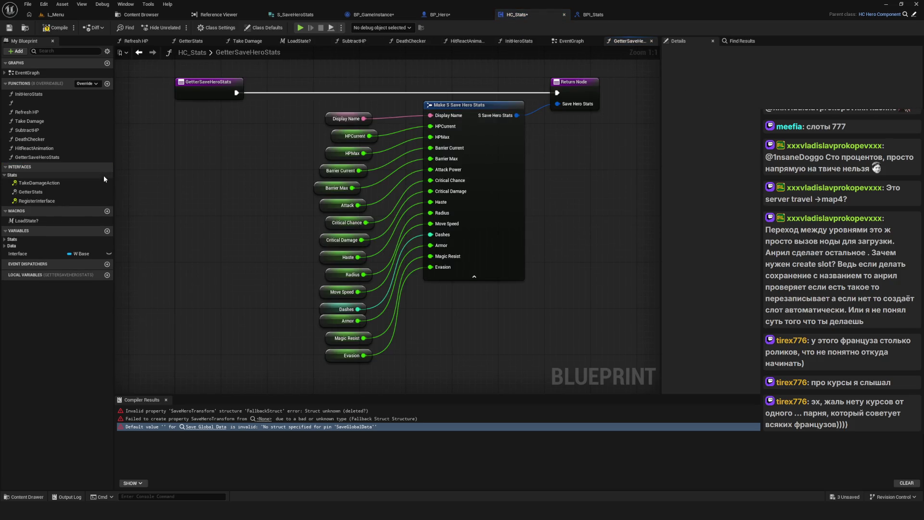
Compile and save HC_Stats, then close its editor.
left_click(56, 28)
left_click(9, 28)
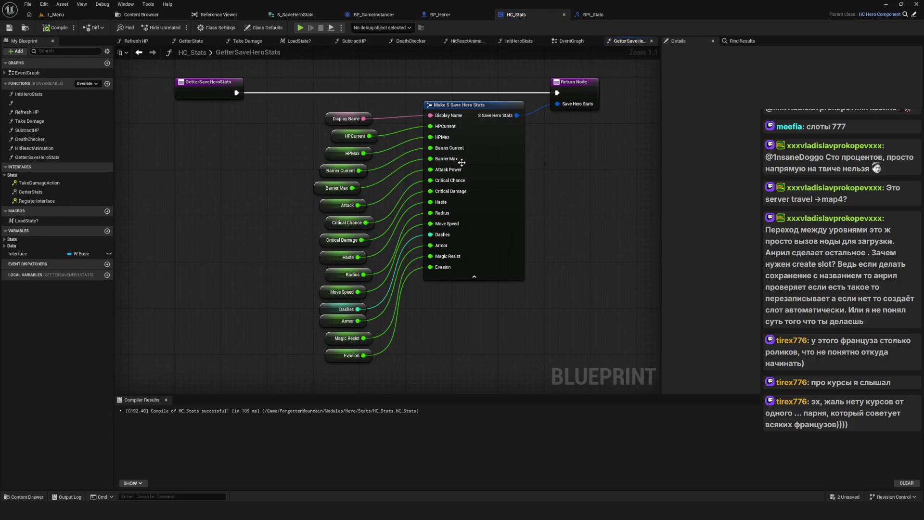
left_click(564, 14)
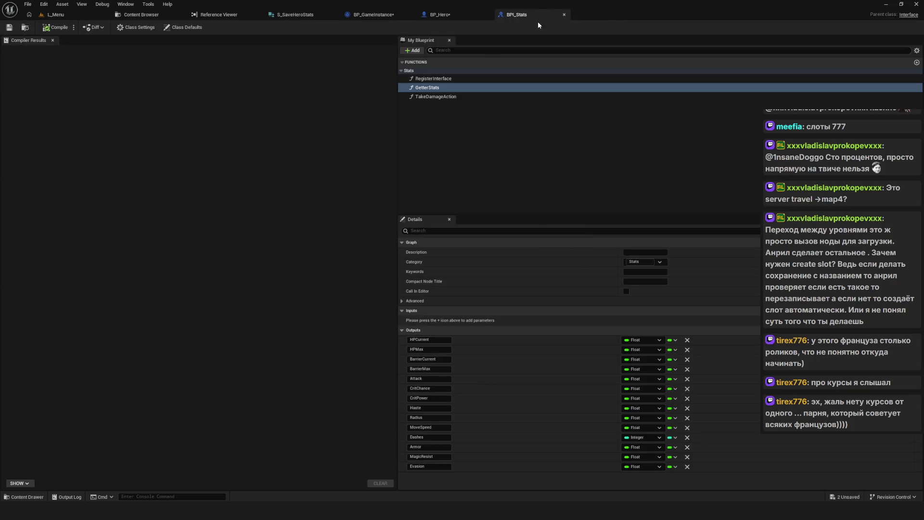
Close BPI_Stats, recompile BP_Hero and jump to its errored GetterSaveGlobalData graph.
left_click(564, 15)
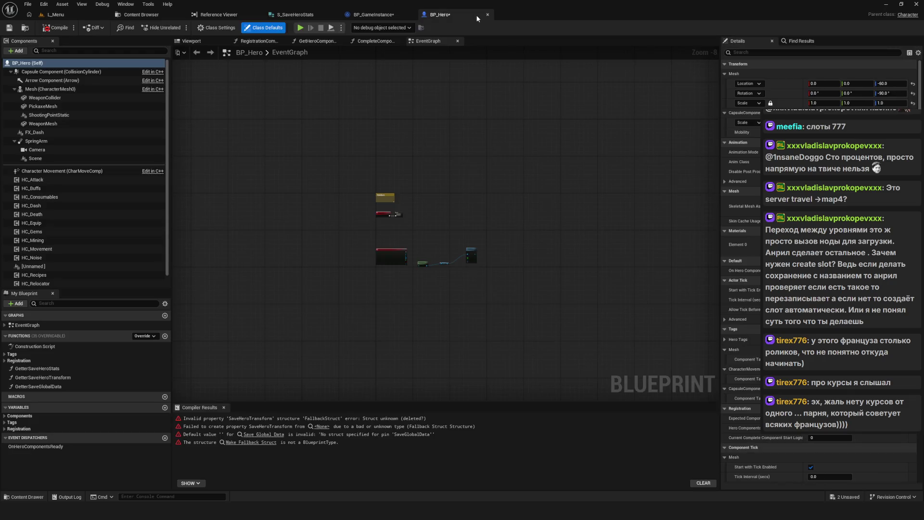
left_click(55, 29)
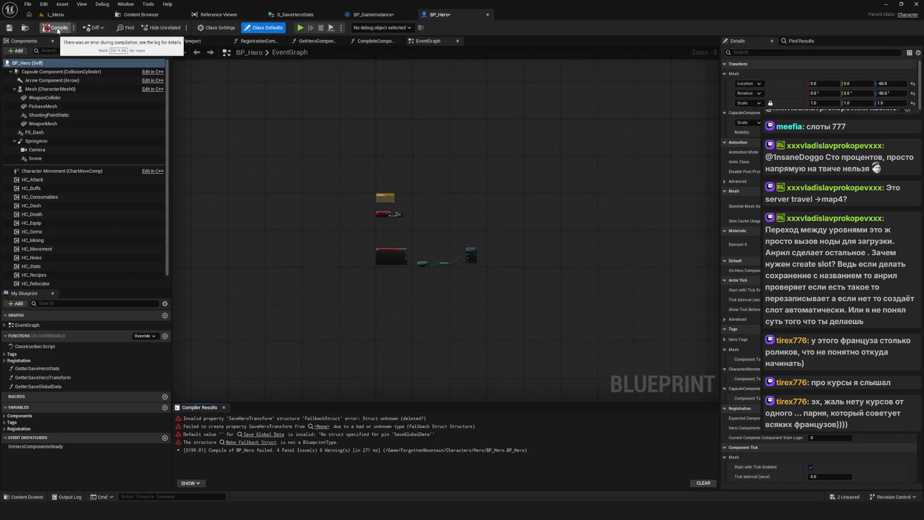
left_click(268, 435)
left_click(268, 435)
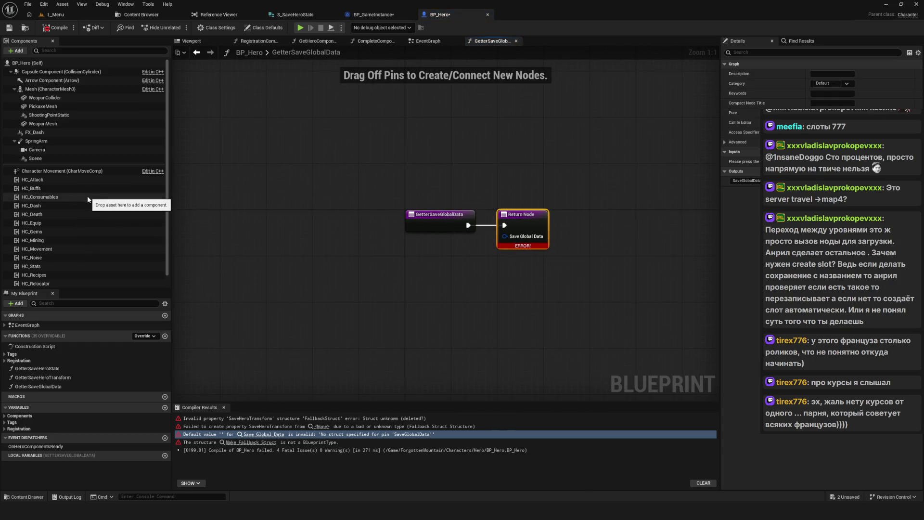
Delete GetterSaveGlobalData, GetterSaveHeroTransform and GetterSaveHeroStats from BP_Hero.
scroll(89, 202, "down", 1)
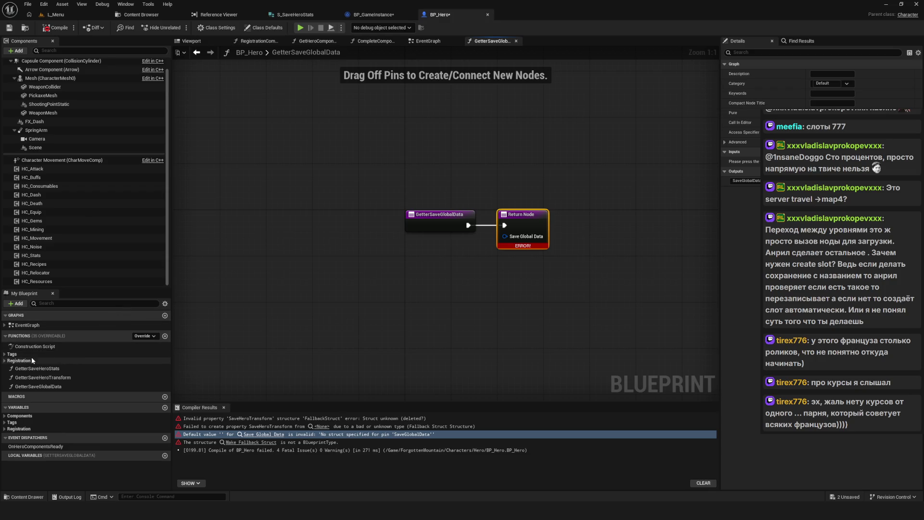
left_click(63, 386)
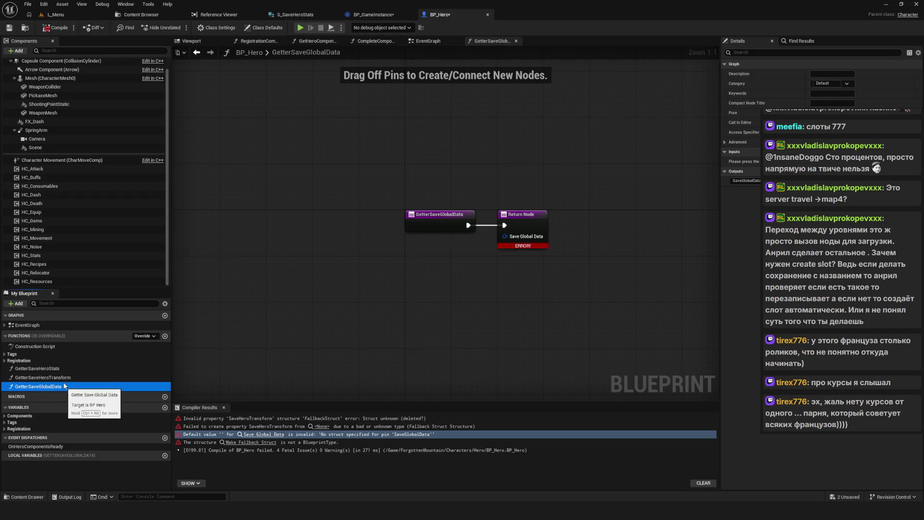
key("Delete")
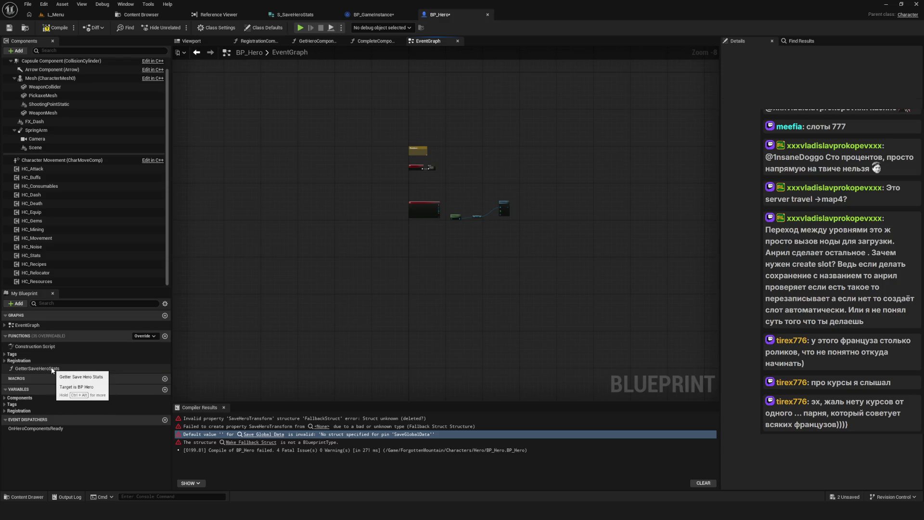
left_click(51, 368)
key("Delete")
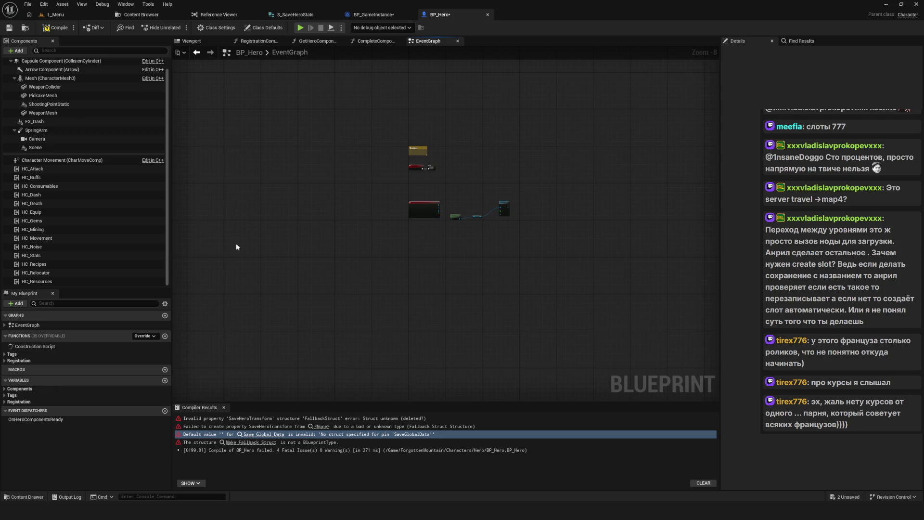
Compile and save BP_Hero, then close it so BP_GameInstance shows.
left_click(50, 28)
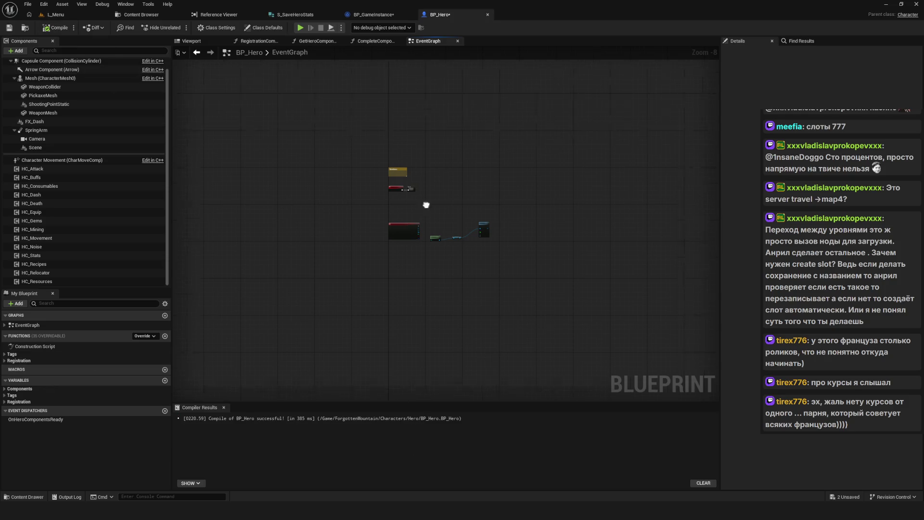
left_click(12, 30)
scroll(497, 242, "down", 4)
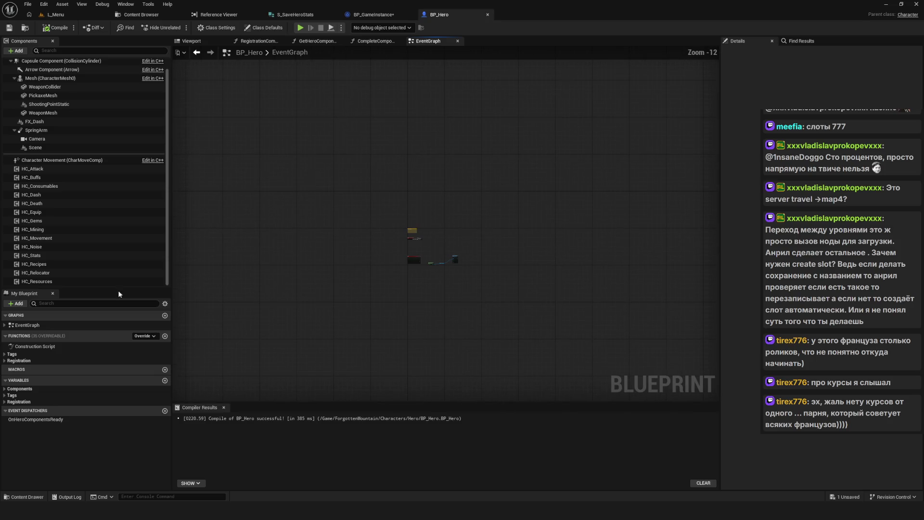
scroll(407, 260, "up", 5)
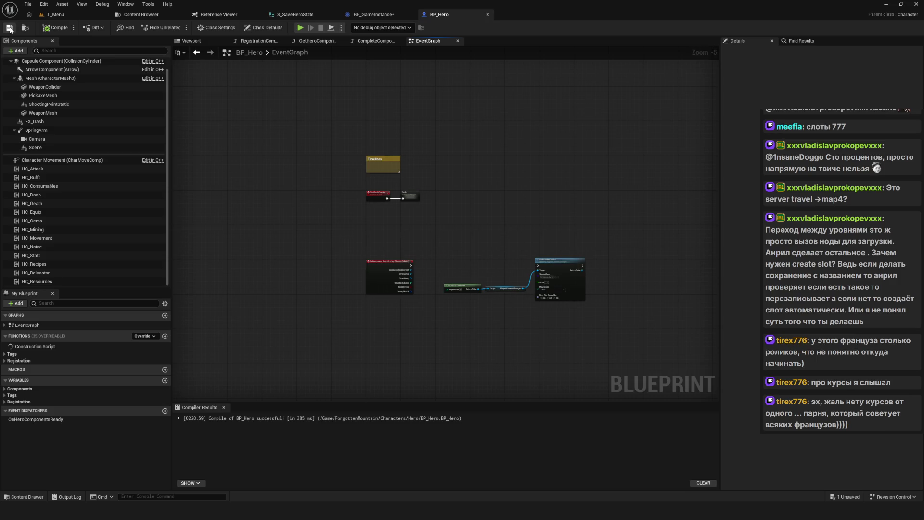
scroll(483, 172, "down", 5)
scroll(449, 181, "up", 6)
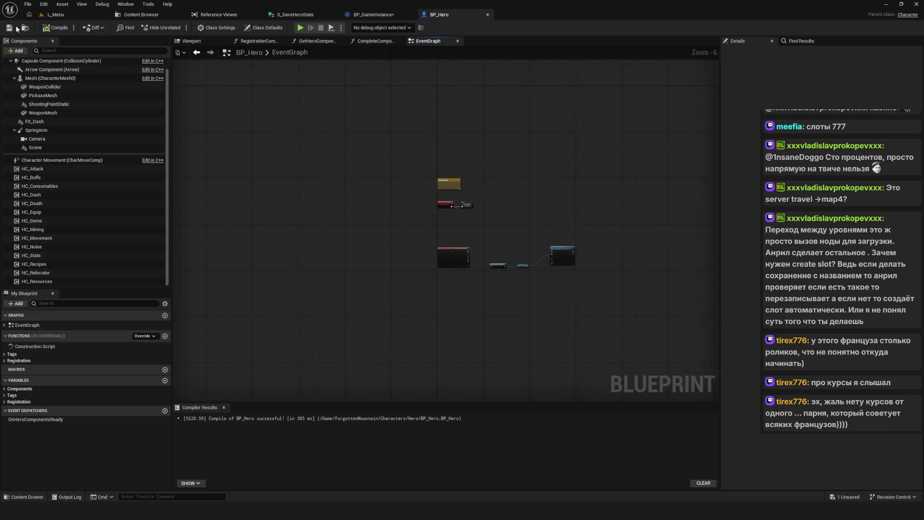
left_click_drag(508, 216, 501, 210)
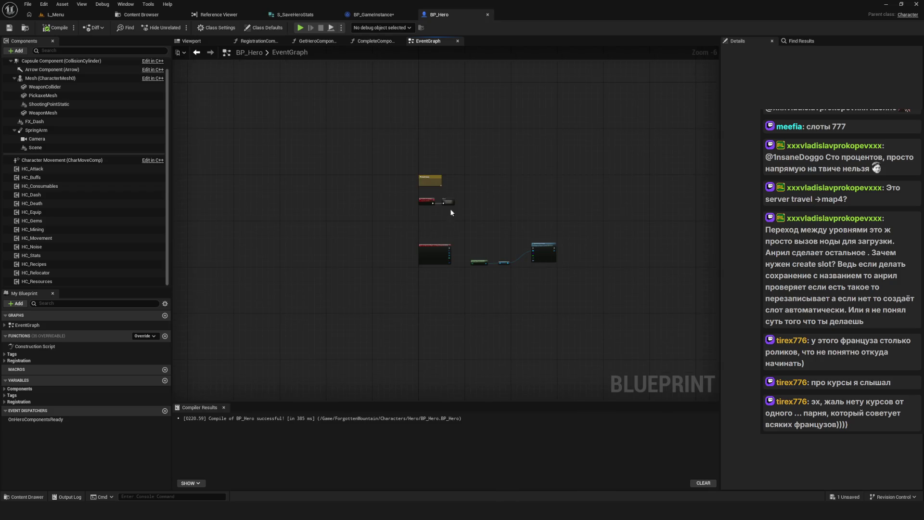
left_click(488, 16)
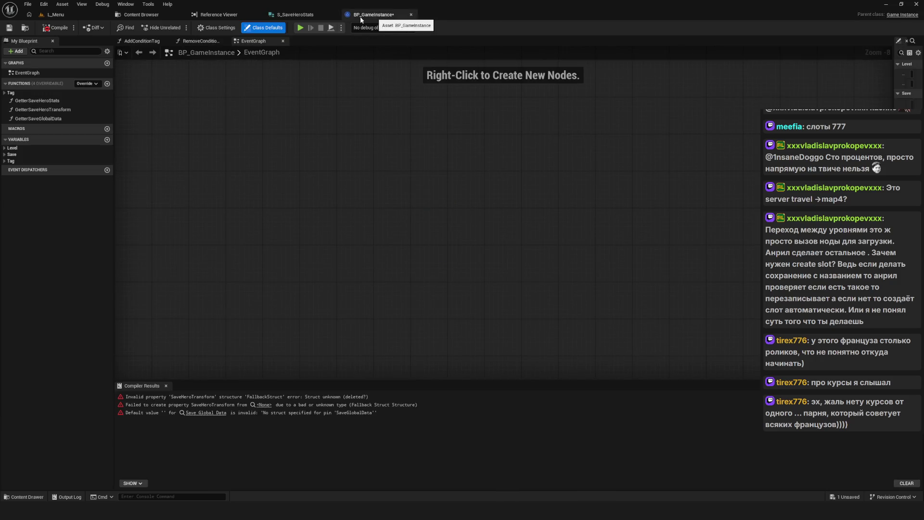
Delete the broken getter functions from BP_GameInstance, then compile and save it.
left_click(51, 30)
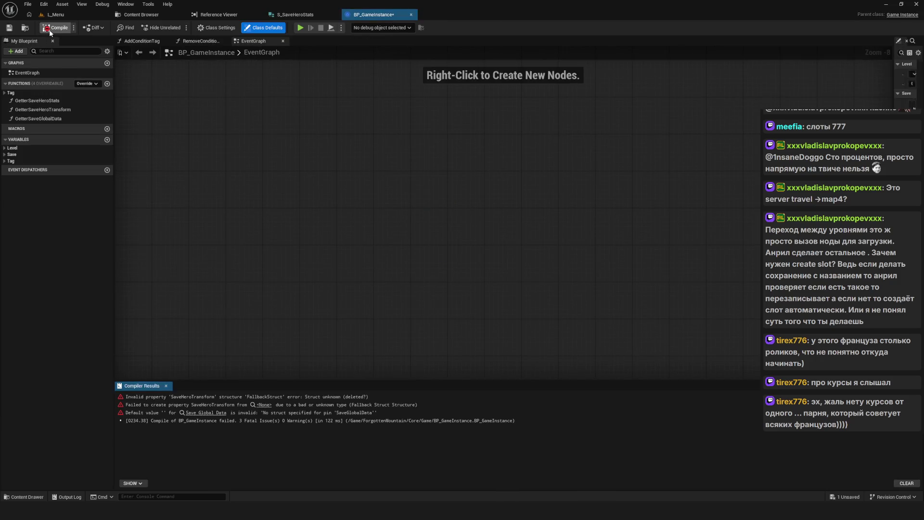
left_click(41, 119)
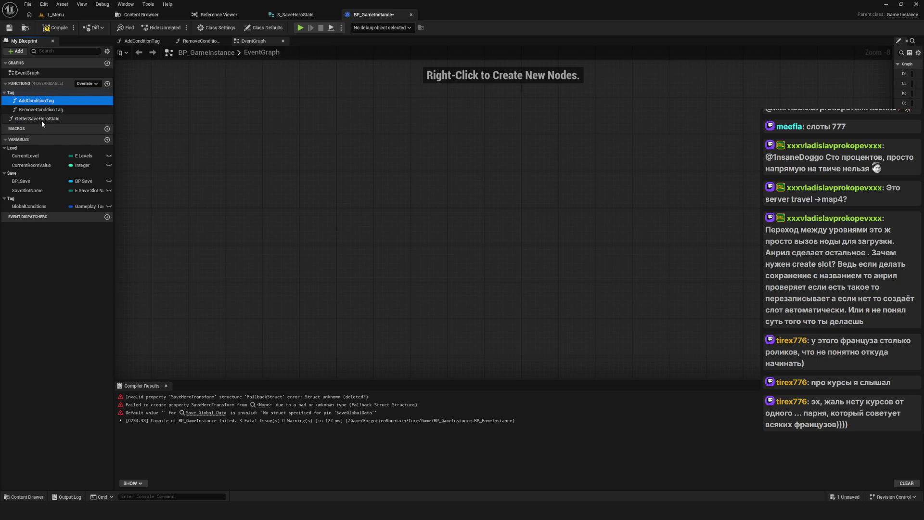
key("Delete")
left_click(55, 28)
left_click(9, 28)
Close BP_GameInstance, S_SaveHeroStats and the reference viewer, returning to L_Menu.
left_click(411, 15)
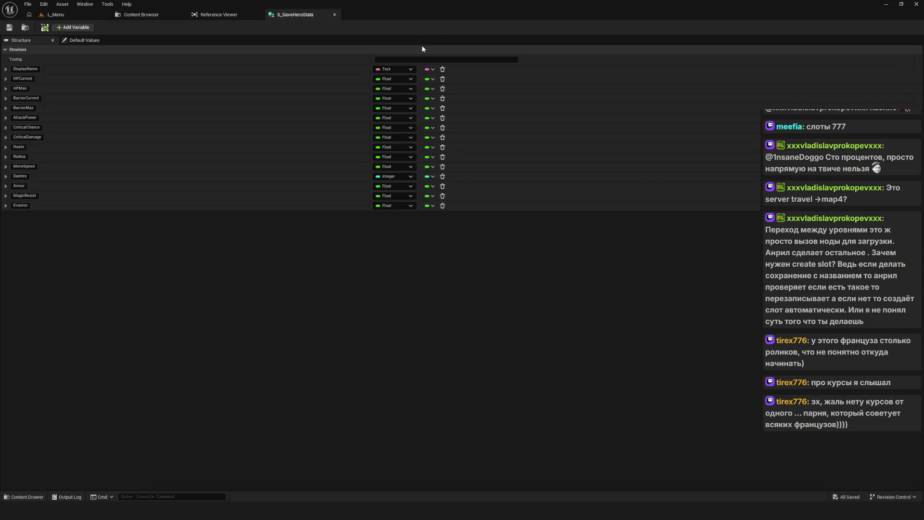
left_click(334, 14)
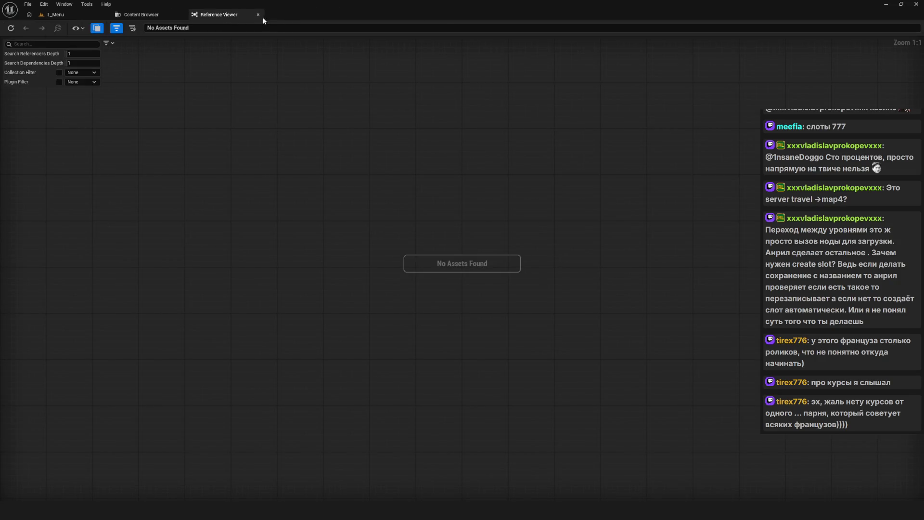
left_click(258, 14)
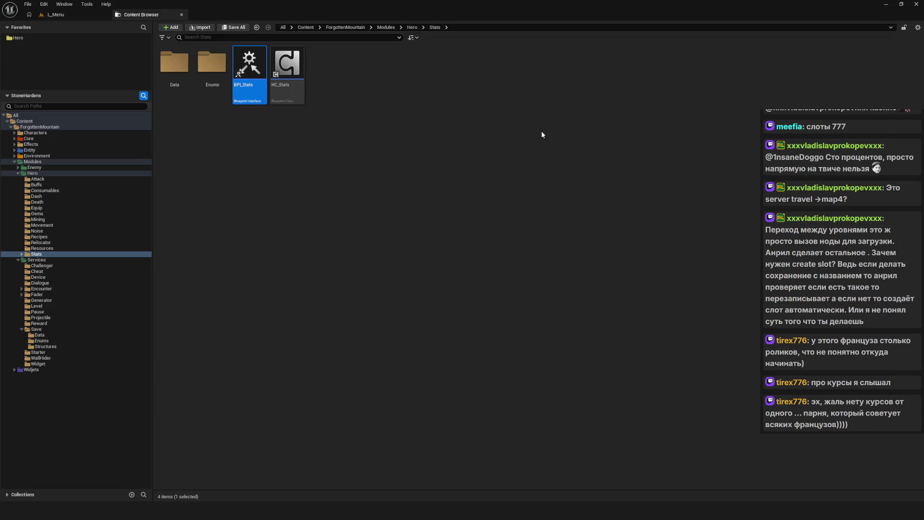
left_click(522, 135)
left_click(54, 14)
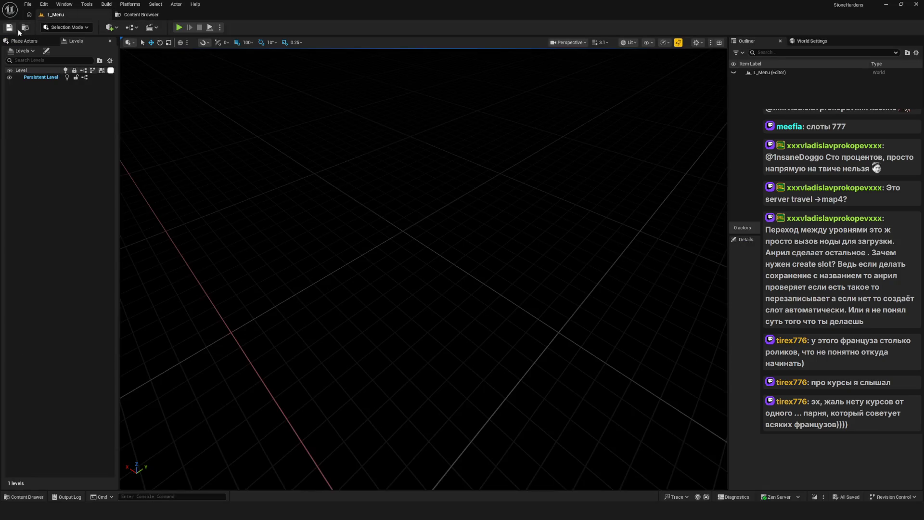
Playtest the menu level, starting a new game in the first slot, then stop.
left_click(137, 16)
left_click(50, 18)
key("alt+p")
left_click(447, 265)
left_click(445, 216)
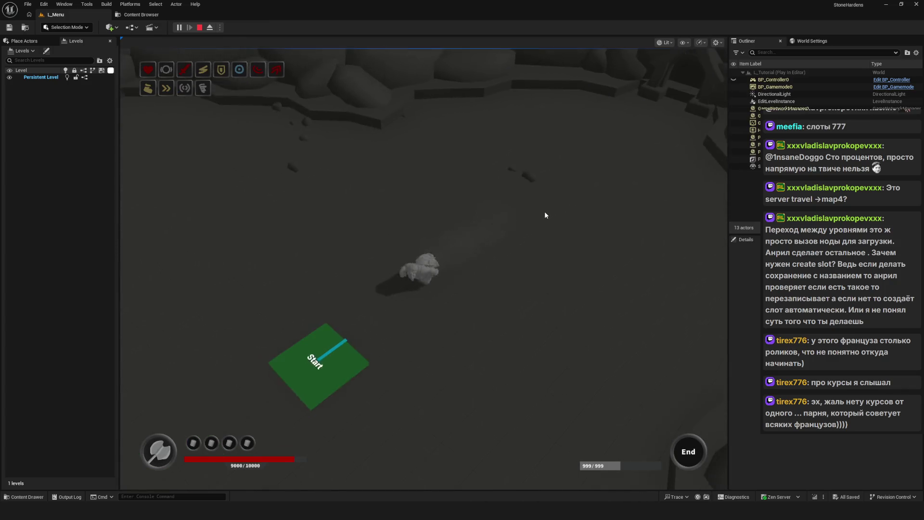
key("Escape")
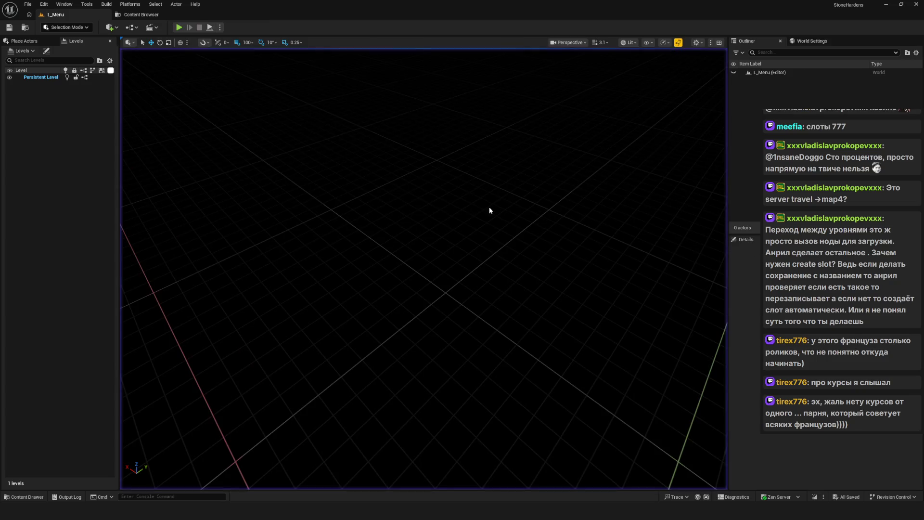
left_click(141, 14)
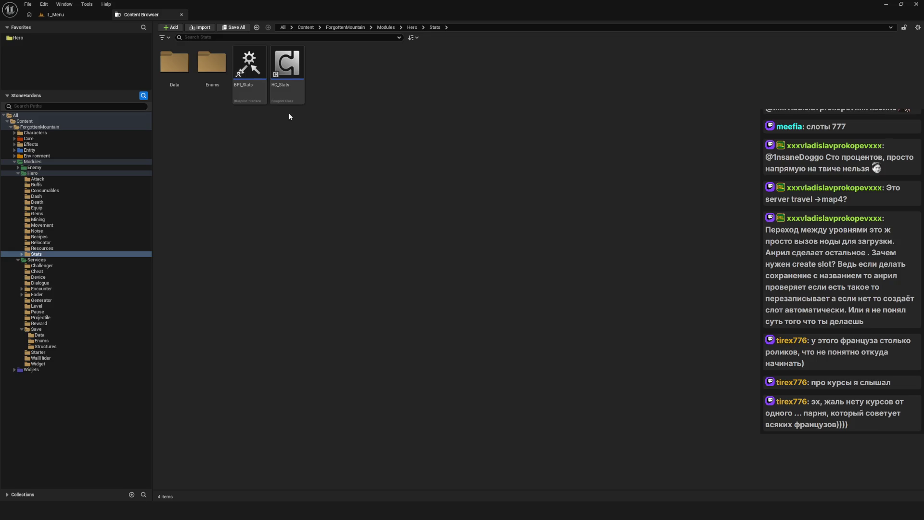
Playtest again from L_Menu, starting a new game and walking off the Start pad.
left_click(53, 14)
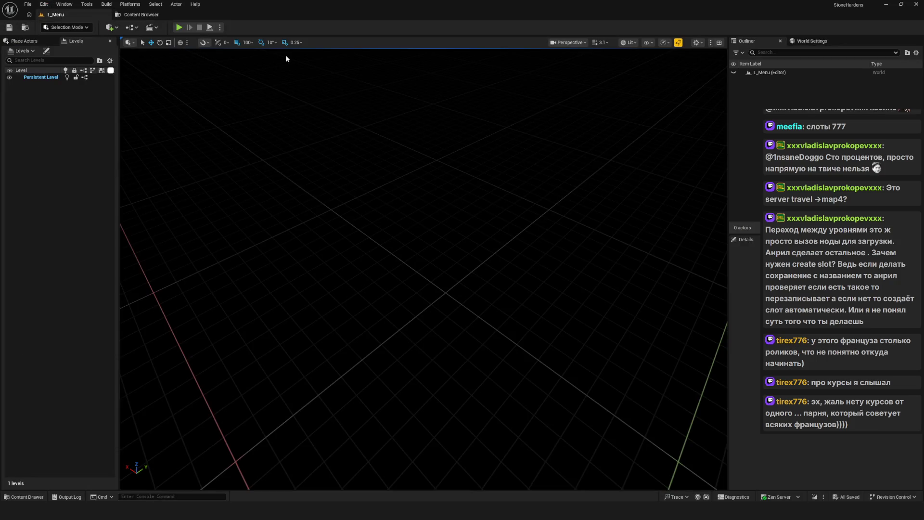
key("alt+p")
left_click(468, 221)
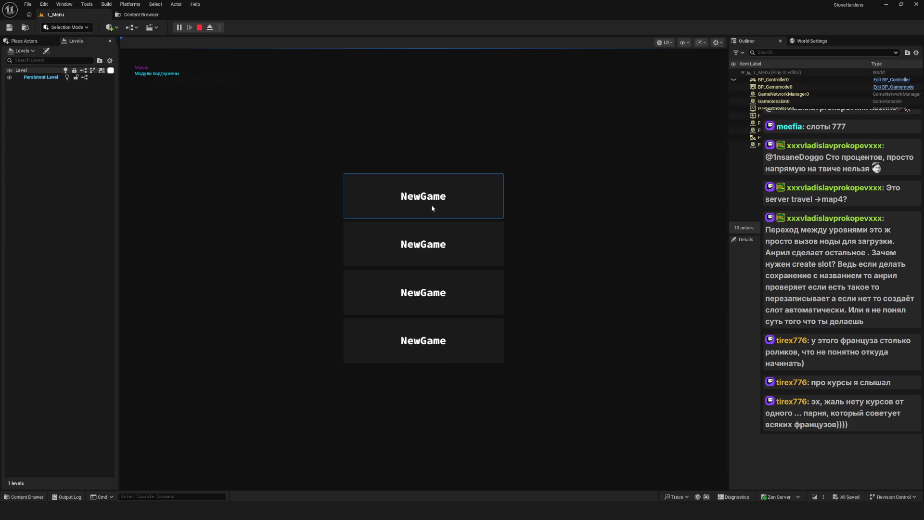
left_click(488, 205)
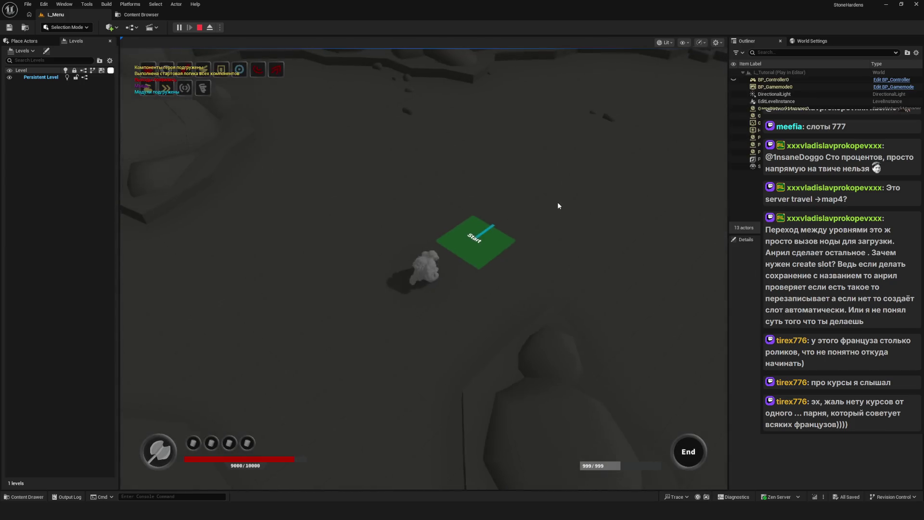
left_click(556, 201)
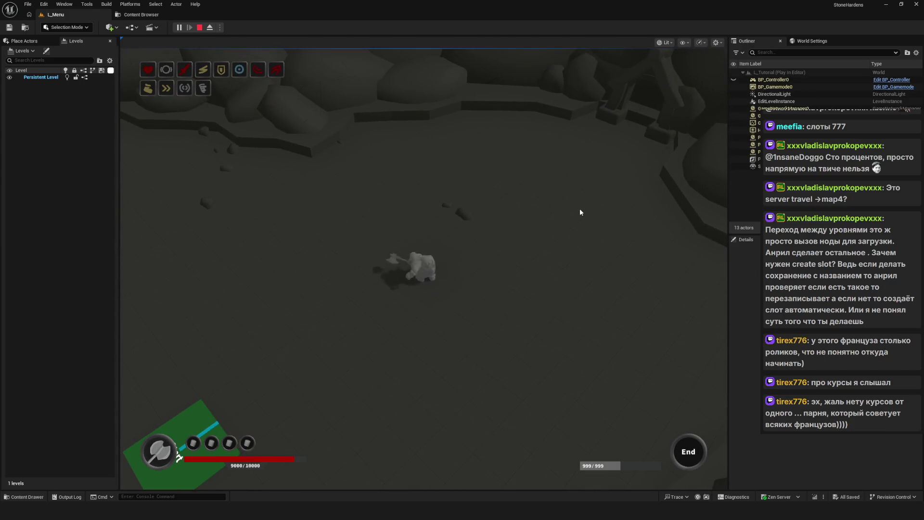
key("Escape")
left_click(141, 15)
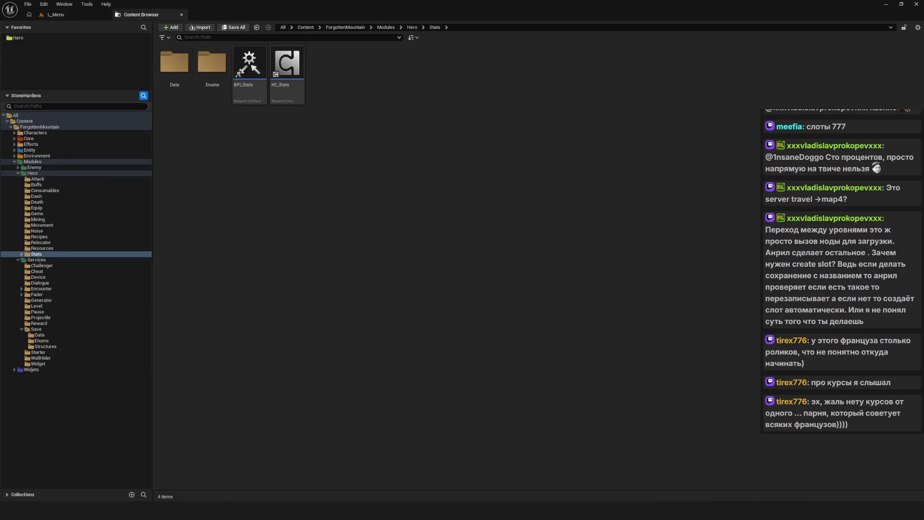
Run a third new-game playtest from L_Menu, then go back to the Content Browser.
left_click(49, 16)
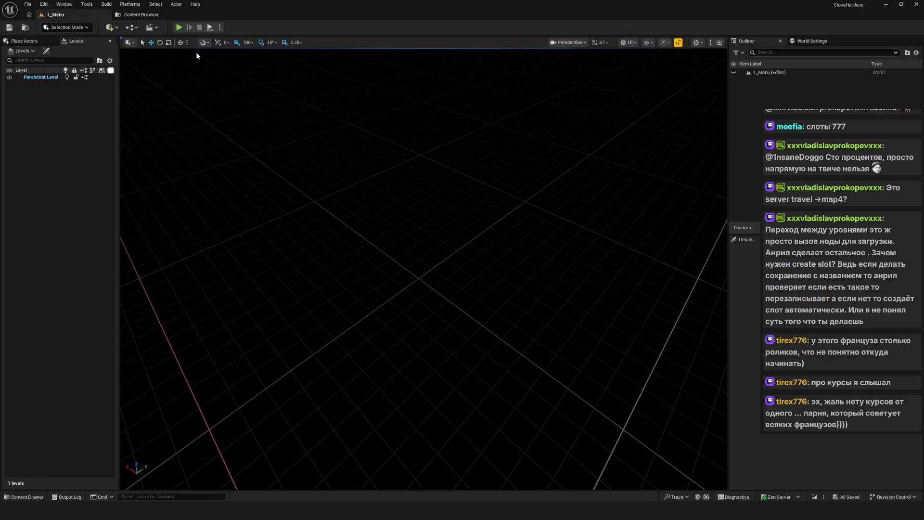
left_click(128, 17)
left_click(77, 18)
left_click(178, 27)
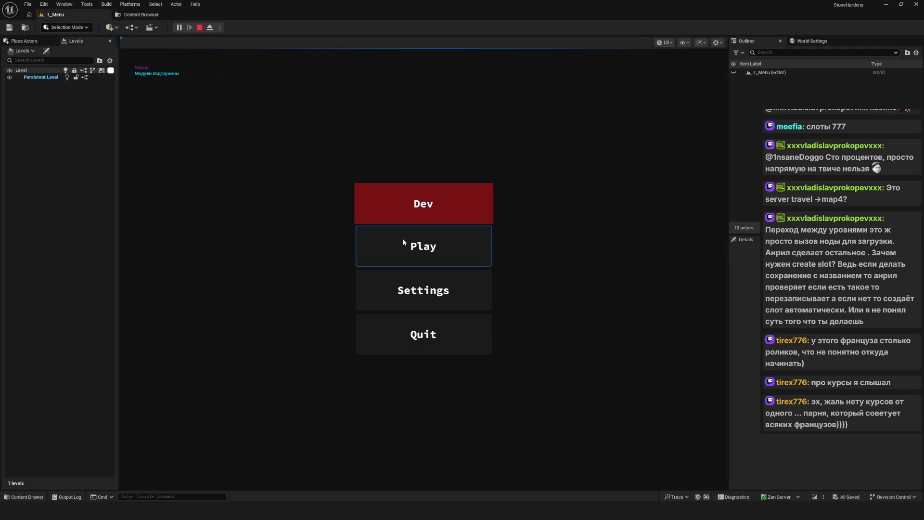
left_click(409, 245)
left_click(408, 201)
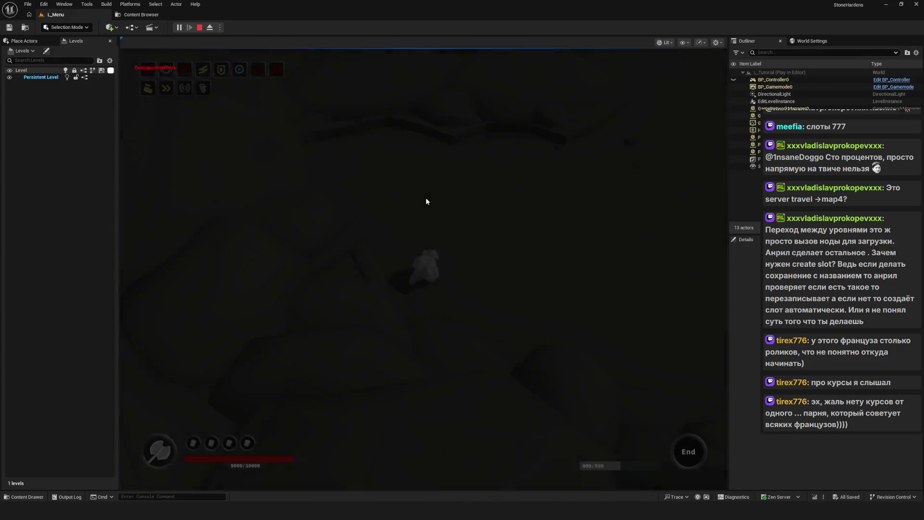
key("Escape")
left_click(140, 15)
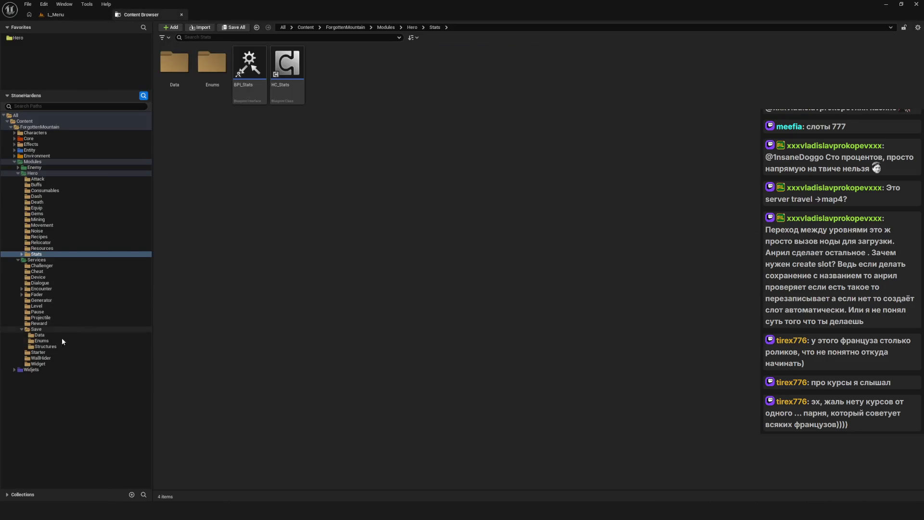
Rename the Services > Save folder to GameState.
left_click(36, 259)
left_click(36, 329)
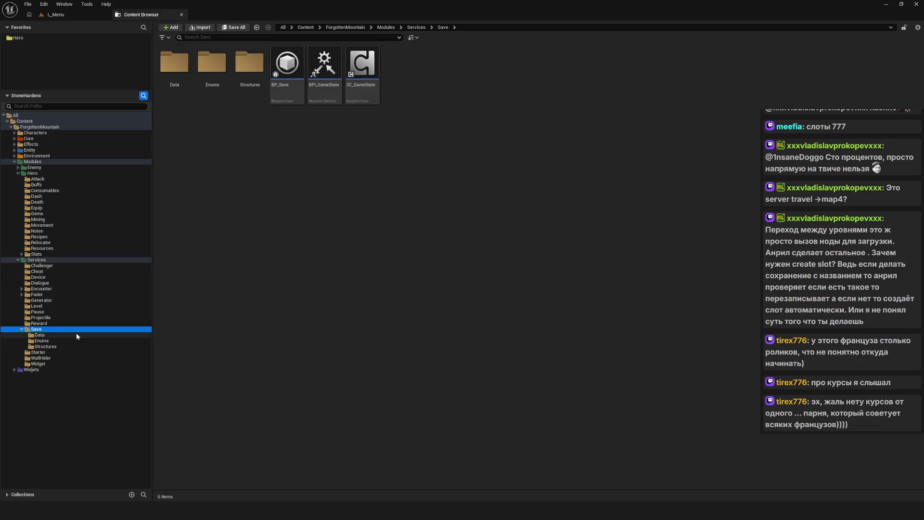
key("F2")
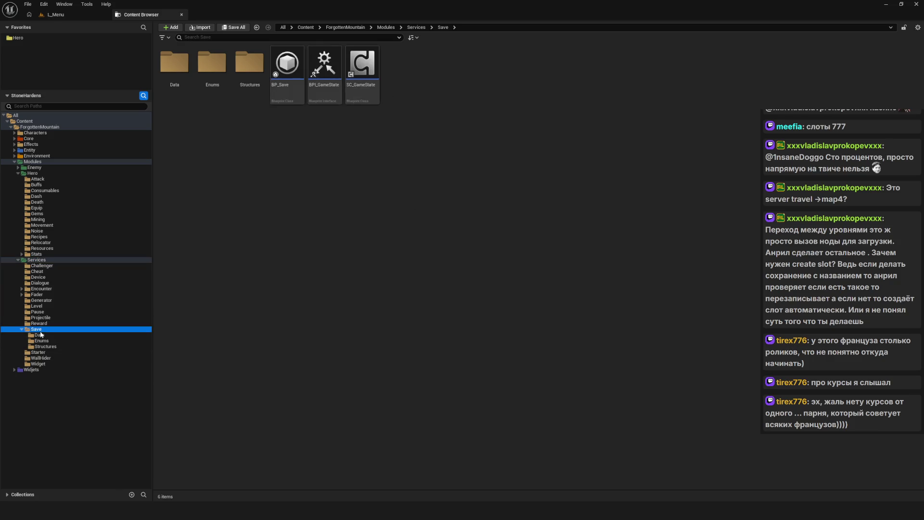
type("Game")
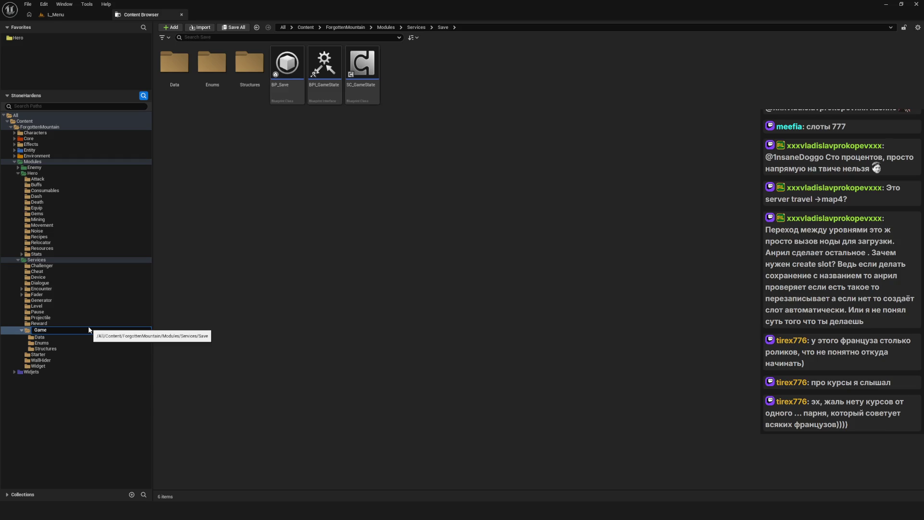
type("State")
key("Return")
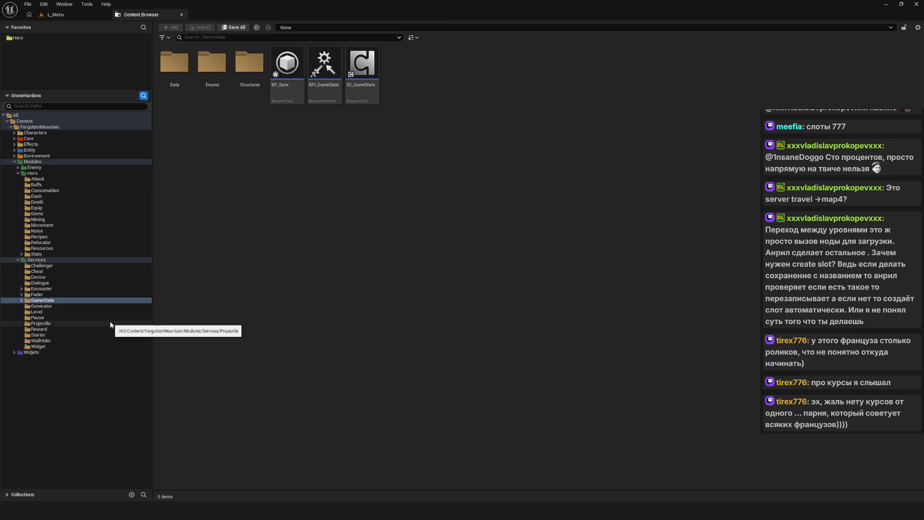
Open the Structures subfolder inside GameState.
left_click(21, 300)
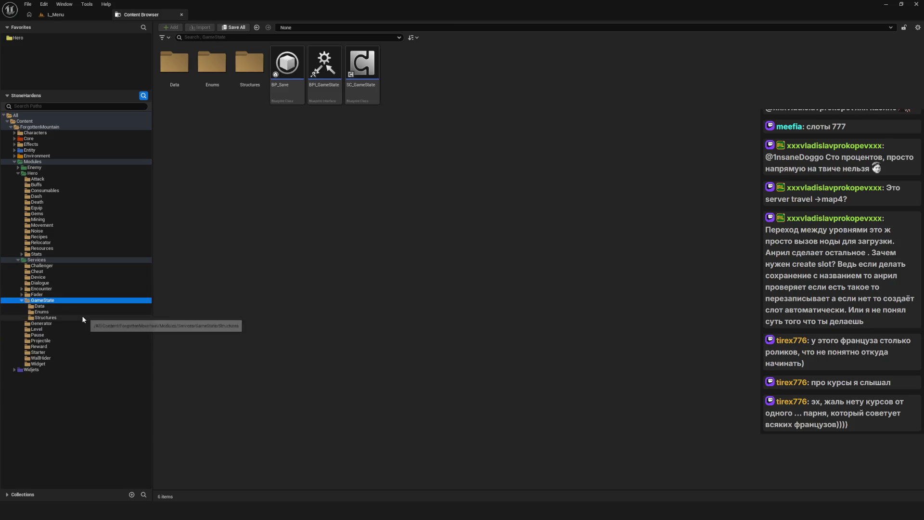
left_click(67, 316)
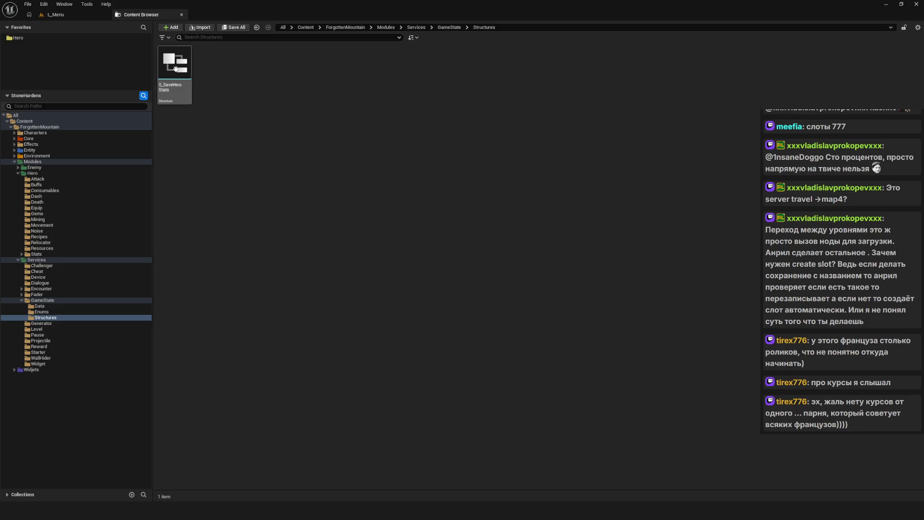
left_click(44, 300)
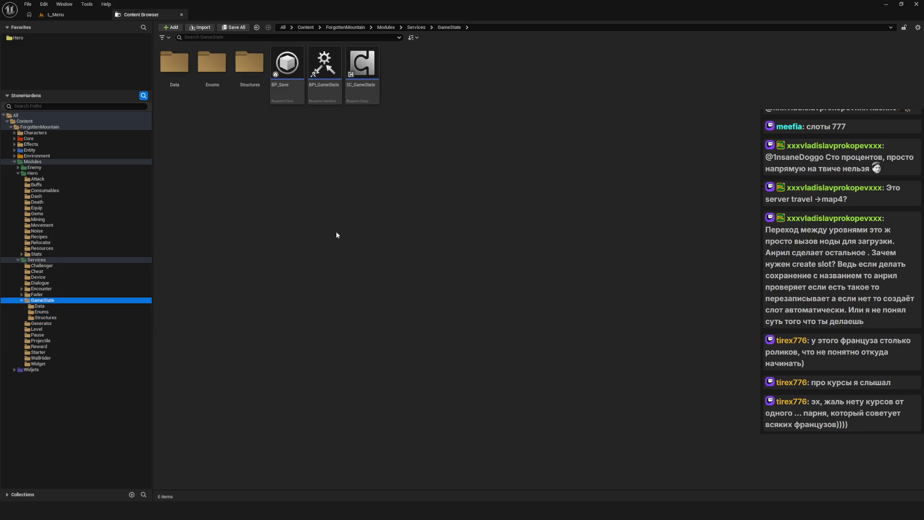
left_click(253, 63)
double_click(253, 63)
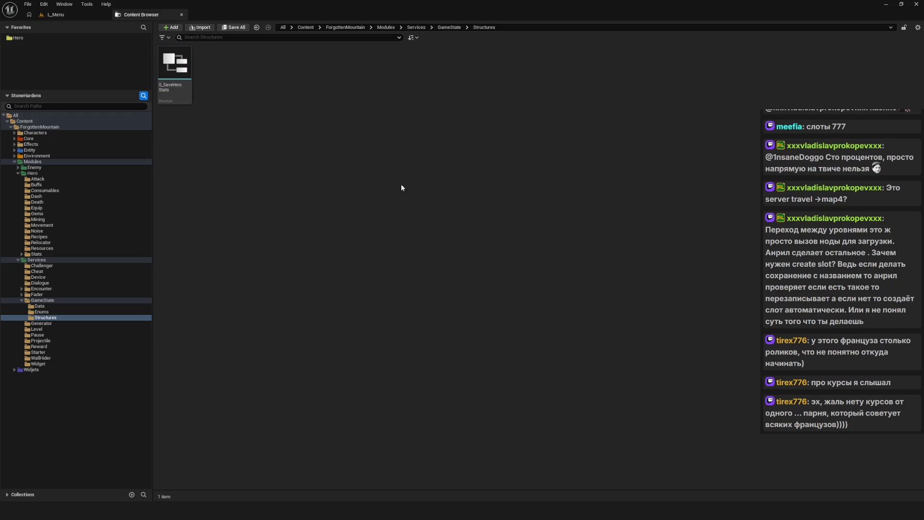
left_click(37, 300)
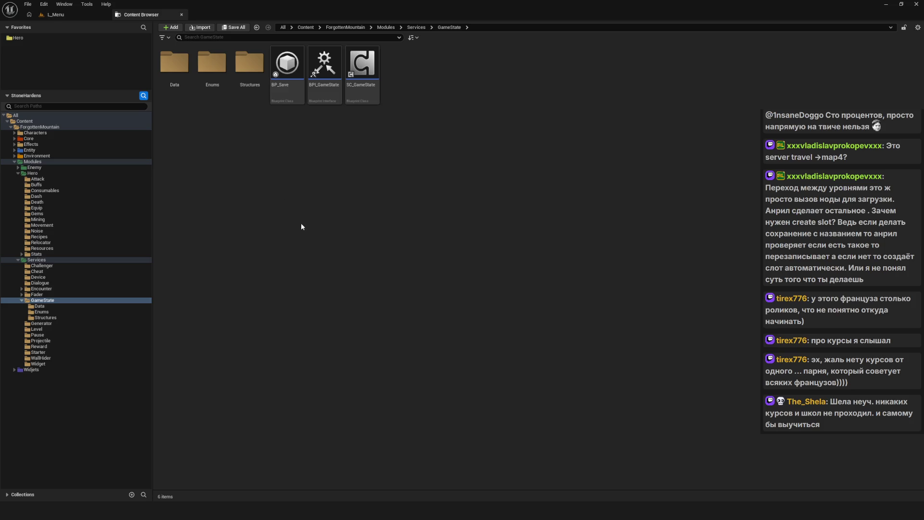
left_click(46, 318)
left_click(44, 330)
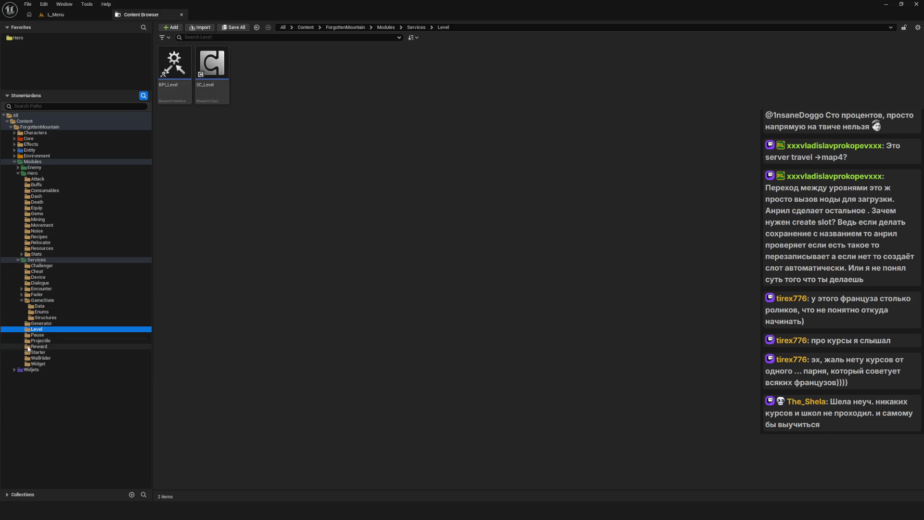
left_click(47, 301)
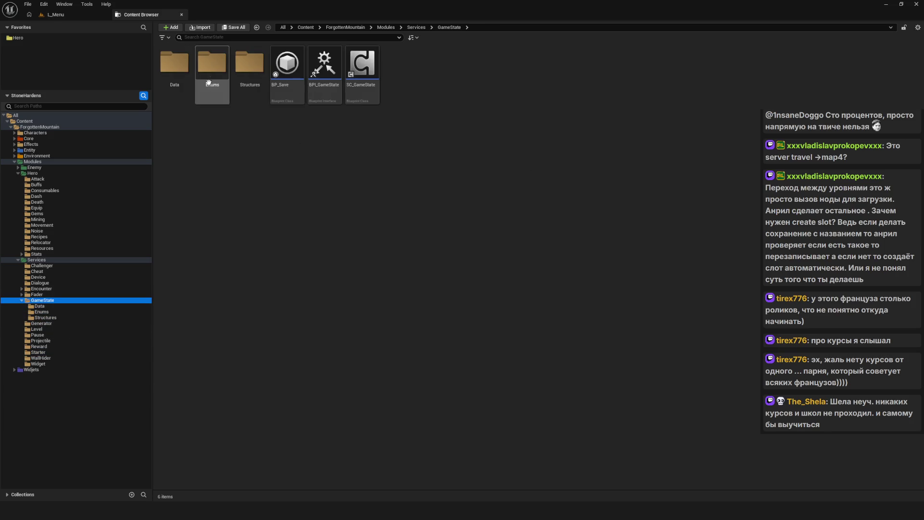
double_click(221, 78)
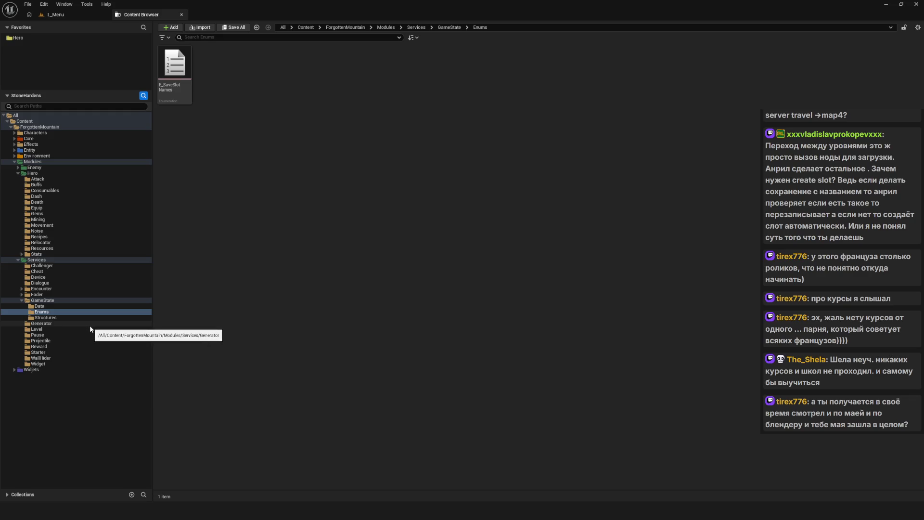
left_click(54, 300)
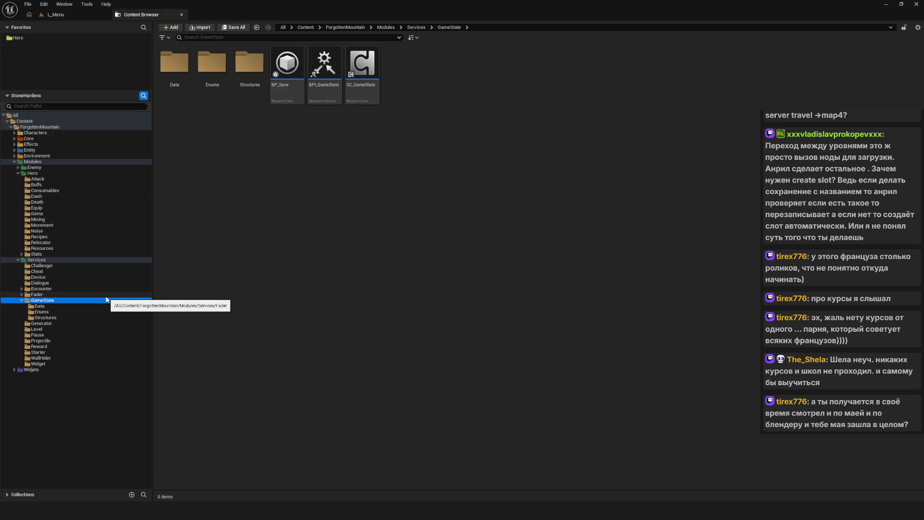
left_click(106, 295)
left_click(39, 306)
left_click(47, 312)
left_click(39, 329)
left_click(42, 300)
left_click(43, 330)
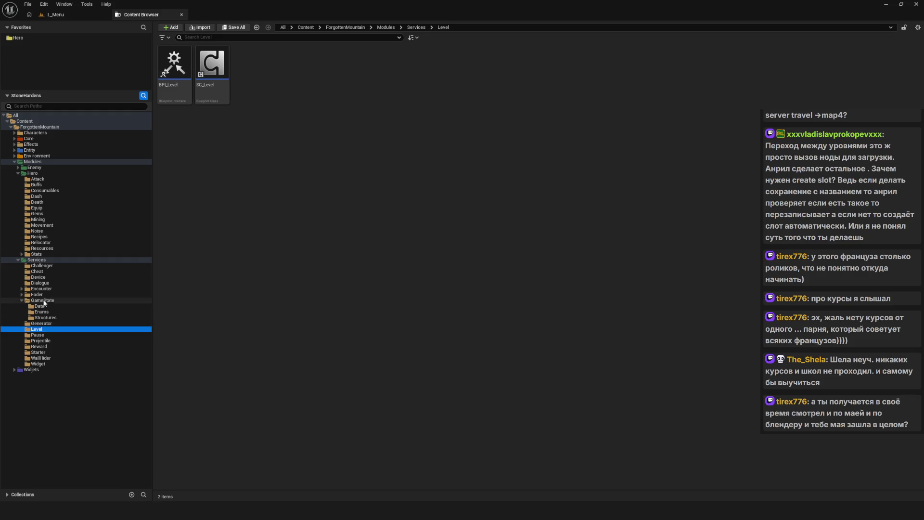
left_click(89, 300)
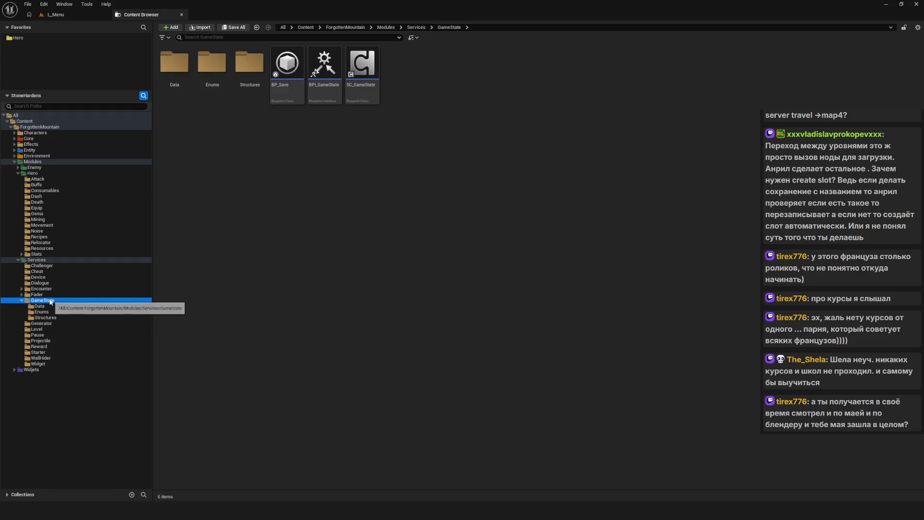
left_click(345, 179)
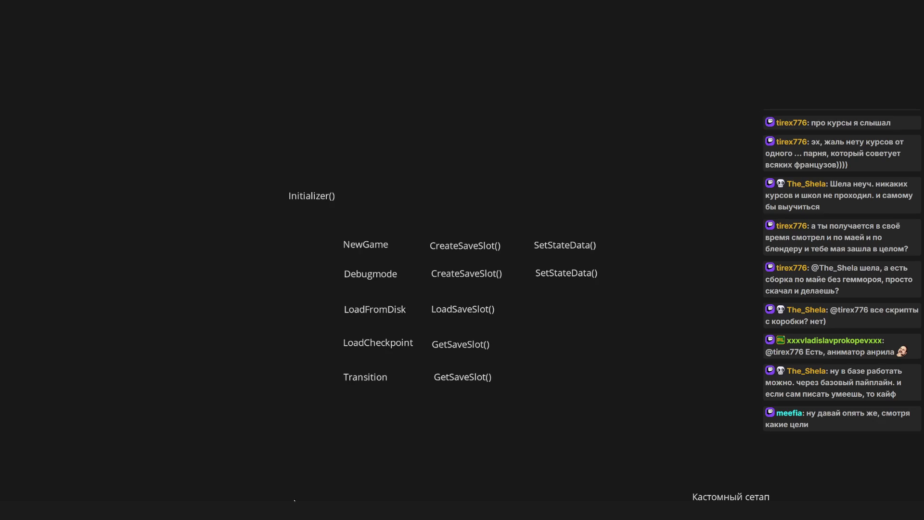
scroll(334, 221, "down", 5)
Switch to Draw mode and sketch a row of four green arrow wedges.
scroll(529, 211, "up", 5)
right_click(485, 217)
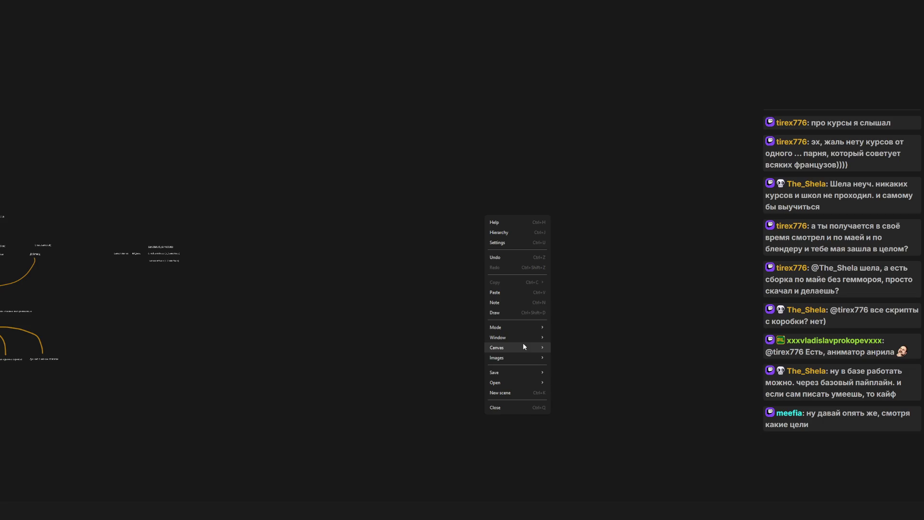
mouse_move(529, 372)
left_click(503, 311)
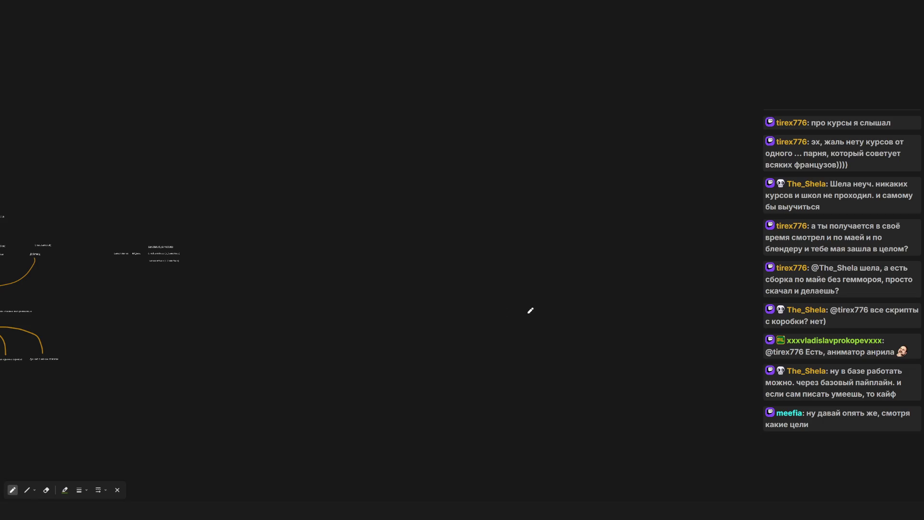
mouse_move(307, 318)
left_mouse_down()
mouse_move(307, 305)
mouse_move(413, 315)
mouse_move(307, 324)
mouse_move(304, 316)
left_mouse_up()
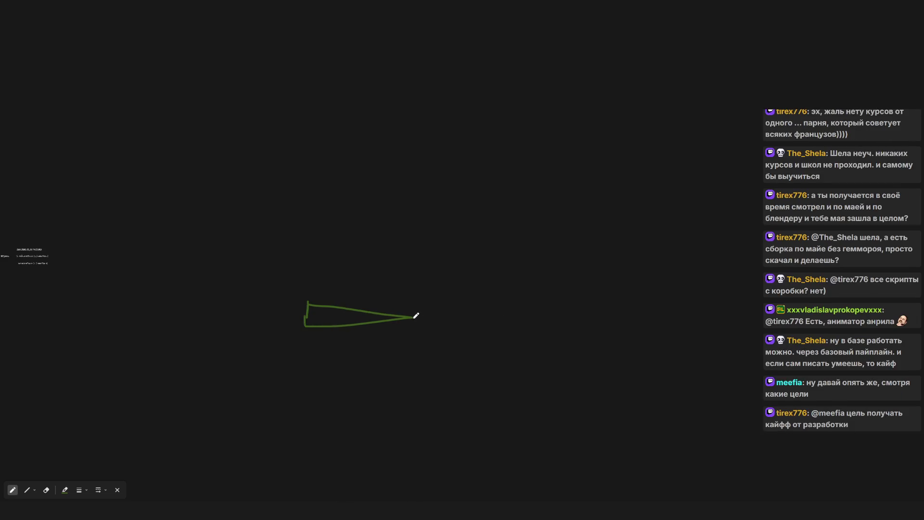
mouse_move(417, 315)
left_mouse_down()
mouse_move(447, 313)
mouse_move(418, 324)
left_mouse_up()
mouse_move(520, 306)
left_mouse_down()
mouse_move(512, 329)
mouse_move(572, 309)
mouse_move(512, 328)
left_mouse_up()
mouse_move(636, 304)
left_mouse_down()
mouse_move(644, 319)
mouse_move(749, 314)
mouse_move(632, 328)
left_mouse_up()
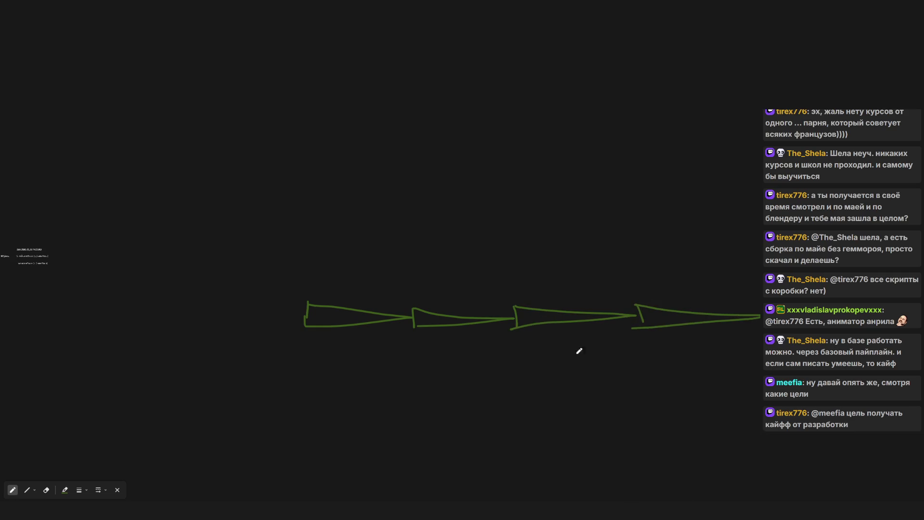
left_click_drag(574, 317, 453, 307)
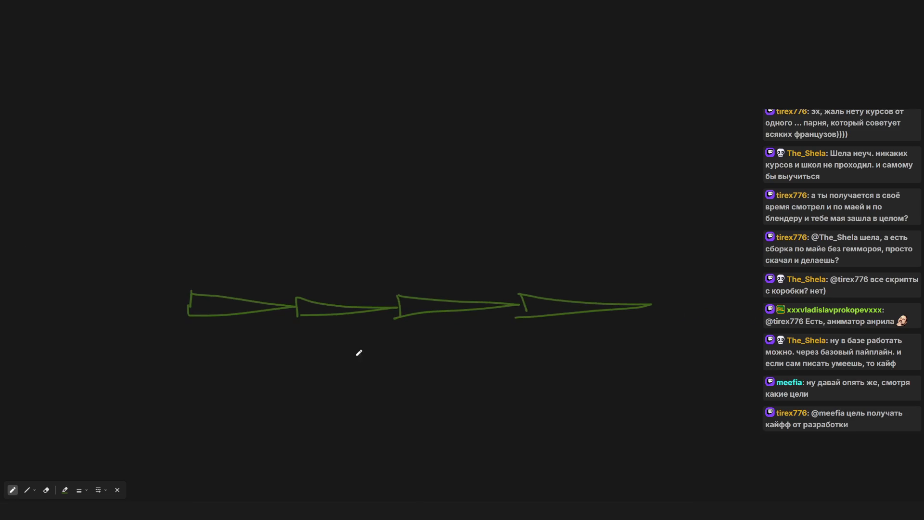
Change the pen to blue and outline the green arrows.
left_click(65, 489)
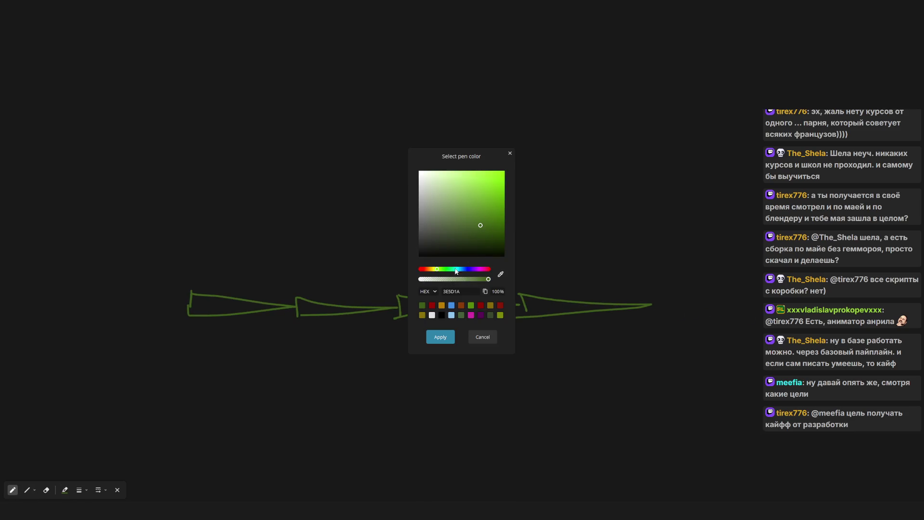
left_click_drag(456, 271, 459, 270)
left_click(495, 207)
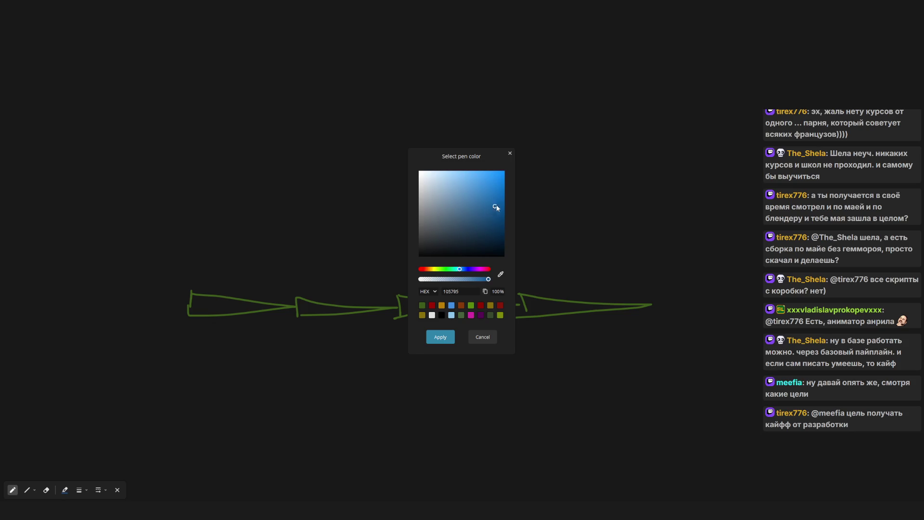
left_click(440, 337)
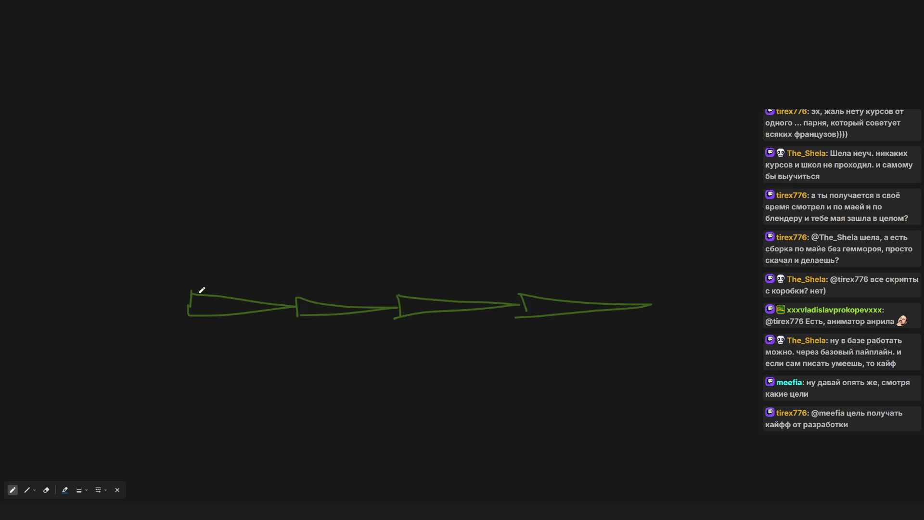
mouse_move(191, 315)
left_mouse_down()
mouse_move(192, 286)
mouse_move(359, 301)
mouse_move(240, 318)
mouse_move(191, 302)
left_mouse_up()
mouse_move(399, 289)
left_mouse_down()
mouse_move(592, 303)
mouse_move(401, 327)
left_mouse_up()
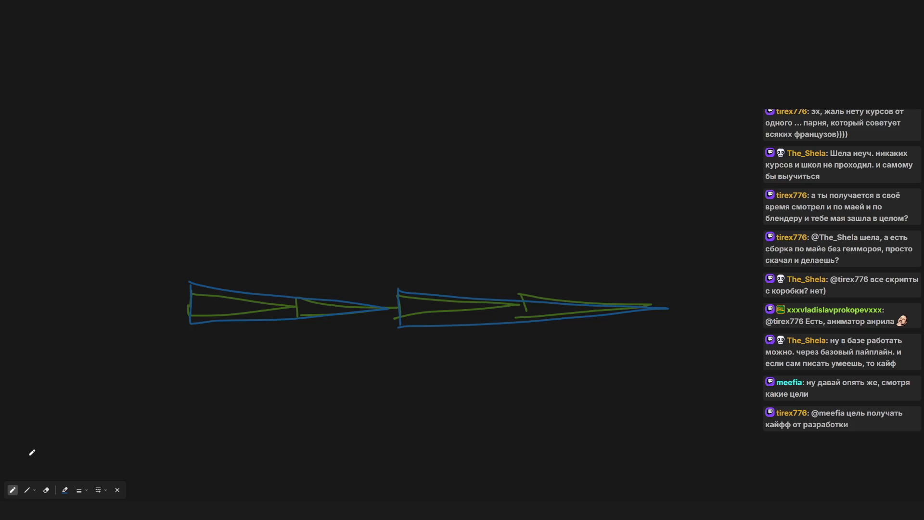
Switch to a light-blue pen and draw a triangle inside each of the four wedges.
left_click(64, 489)
left_click_drag(499, 211, 464, 200)
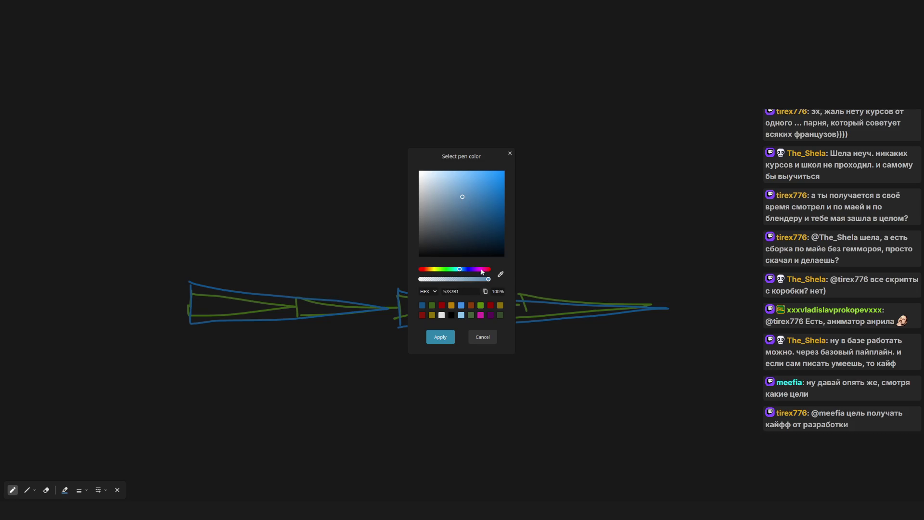
left_click(440, 337)
mouse_move(194, 295)
left_mouse_down()
mouse_move(205, 314)
mouse_move(186, 302)
left_mouse_up()
mouse_move(296, 299)
left_mouse_down()
mouse_move(333, 302)
mouse_move(304, 319)
mouse_move(300, 304)
left_mouse_up()
mouse_move(398, 293)
left_mouse_down()
mouse_move(456, 305)
mouse_move(385, 317)
left_mouse_up()
mouse_move(529, 295)
left_mouse_down()
mouse_move(529, 311)
mouse_move(584, 309)
mouse_move(530, 320)
left_mouse_up()
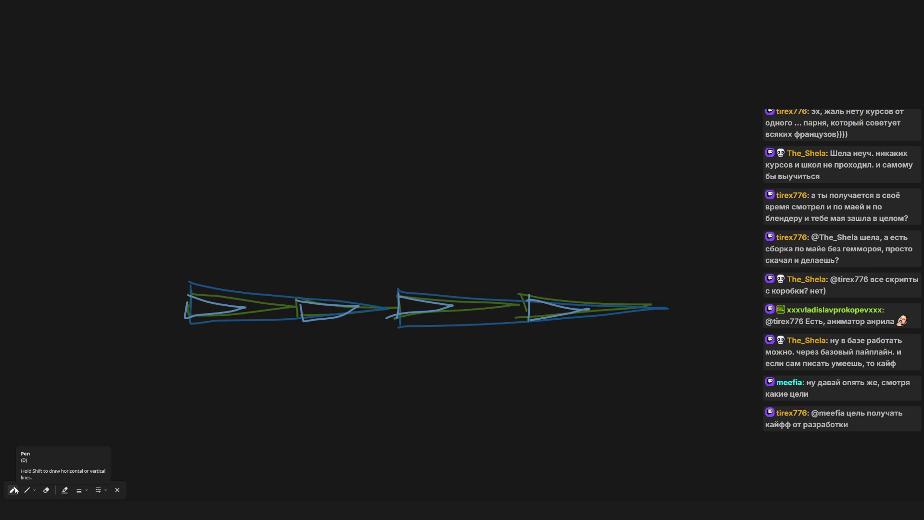
Change the pen colour to green, then to yellow-green.
left_click(68, 492)
left_click_drag(439, 270, 440, 271)
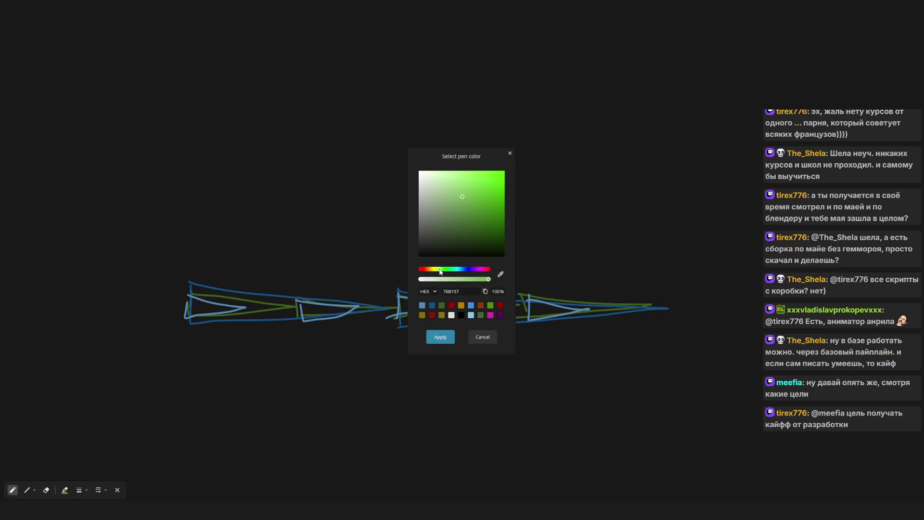
left_click(441, 337)
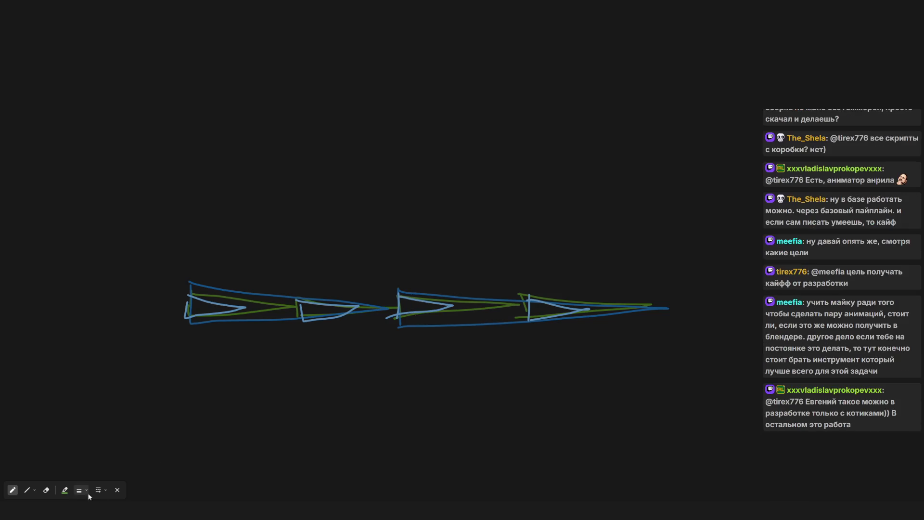
left_click(64, 490)
left_click(433, 269)
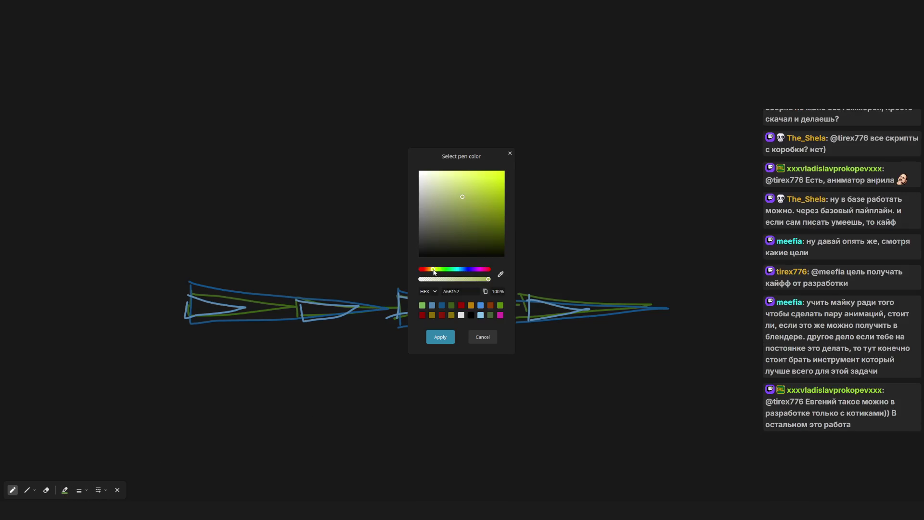
left_click_drag(434, 272, 437, 272)
left_click(440, 336)
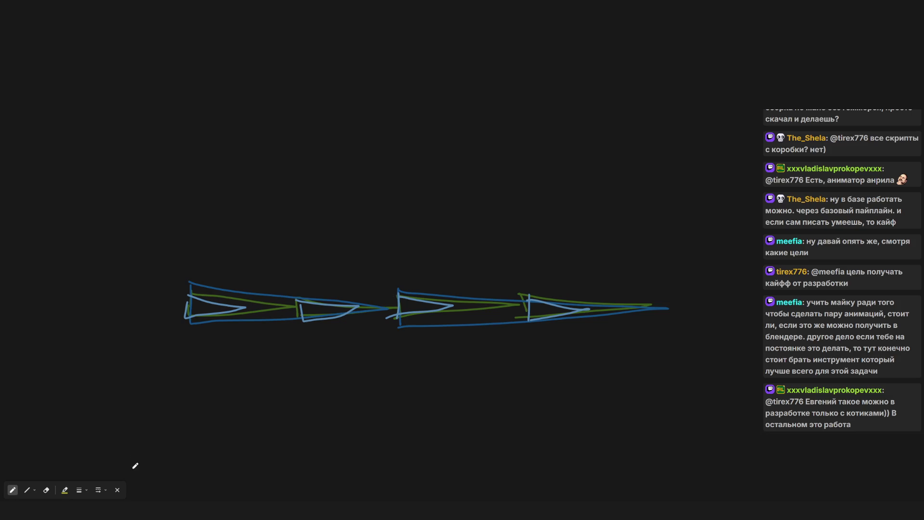
left_click(65, 489)
Set the pen to grey 494949 and draw grey wedges above the ships.
left_click_drag(449, 255, 405, 232)
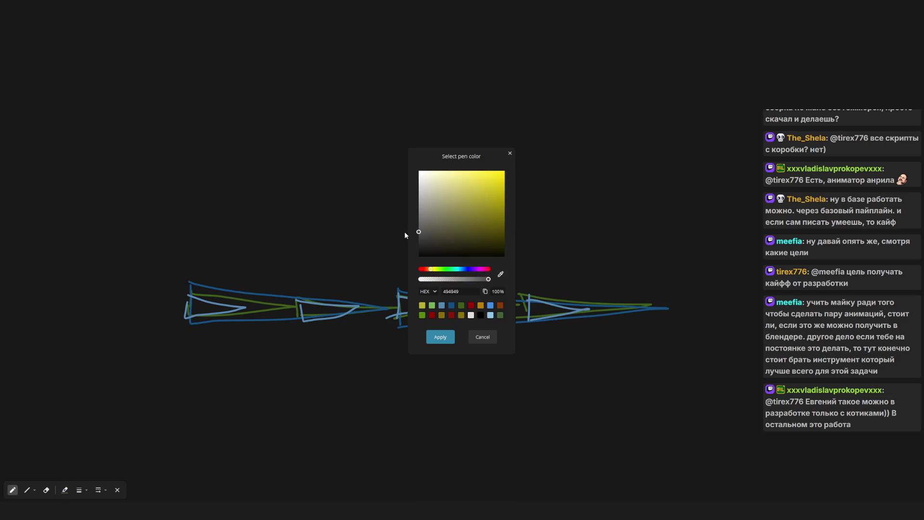
left_click(440, 336)
mouse_move(195, 283)
left_mouse_down()
mouse_move(198, 270)
mouse_move(218, 283)
mouse_move(198, 285)
left_mouse_up()
mouse_move(295, 268)
left_mouse_down()
mouse_move(295, 287)
mouse_move(325, 290)
mouse_move(283, 290)
left_mouse_up()
mouse_move(396, 294)
left_mouse_down()
mouse_move(402, 272)
mouse_move(490, 289)
mouse_move(387, 292)
left_mouse_up()
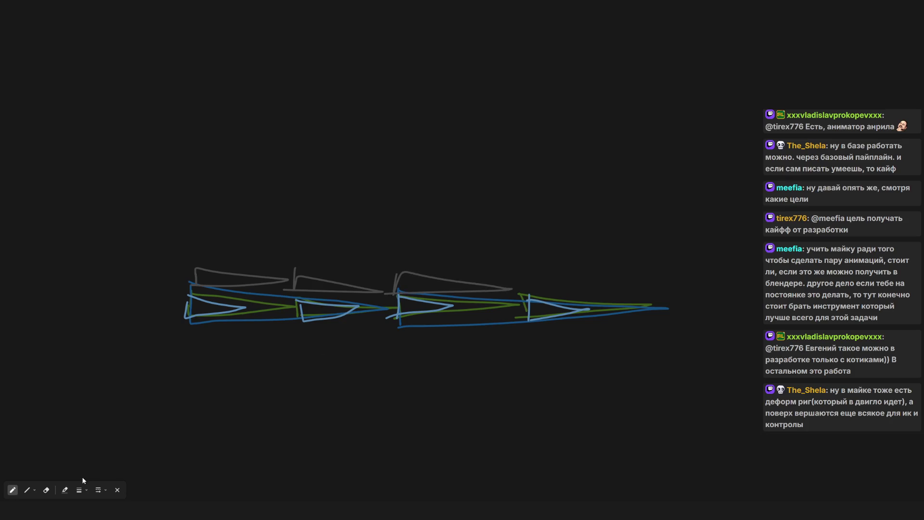
Switch to a yellow pen and draw a yellow wedge above the fourth ship.
left_click(65, 489)
left_click(432, 305)
left_click(440, 336)
mouse_move(520, 287)
left_mouse_down()
mouse_move(518, 272)
mouse_move(656, 289)
mouse_move(525, 286)
left_mouse_up()
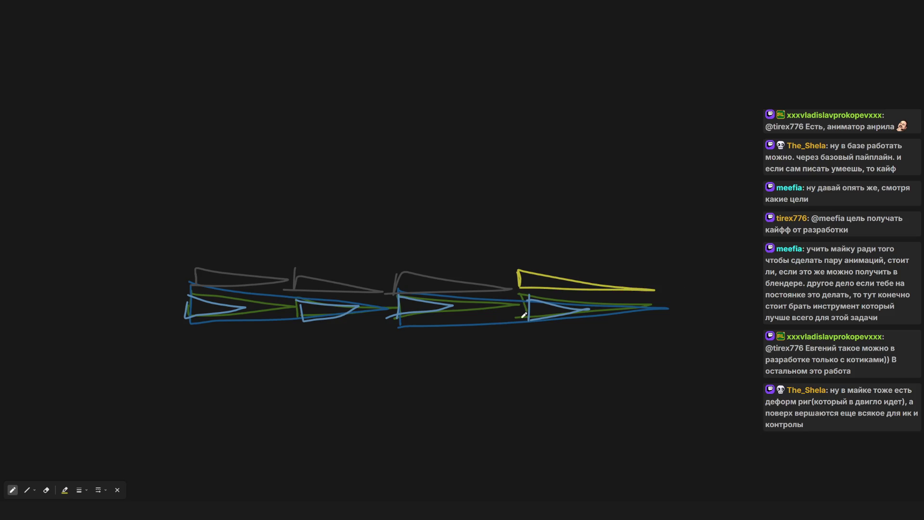
Switch to dark red, mark the ships' triangles, and erase the misfired red marks.
left_click(65, 490)
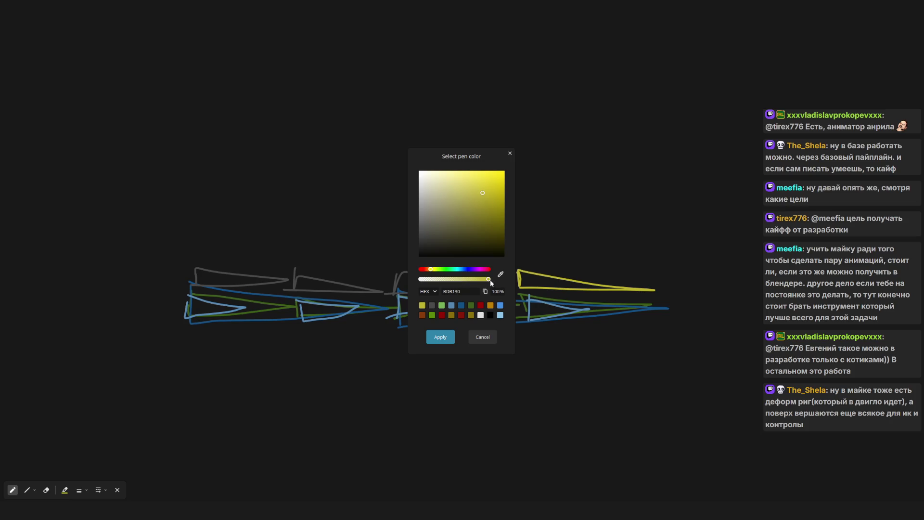
left_click(441, 315)
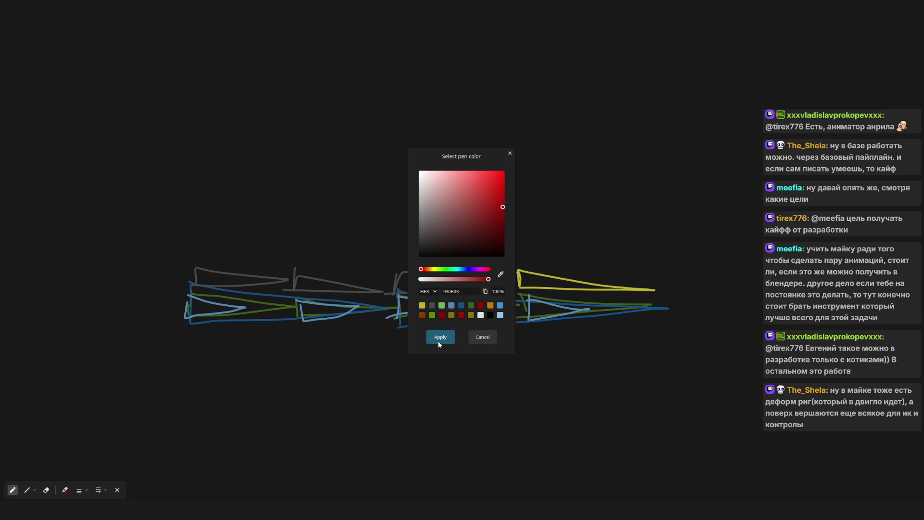
left_click(438, 339)
left_click_drag(197, 302, 223, 304)
left_click_drag(176, 312, 223, 306)
left_click_drag(297, 301, 333, 307)
left_click_drag(404, 297, 429, 306)
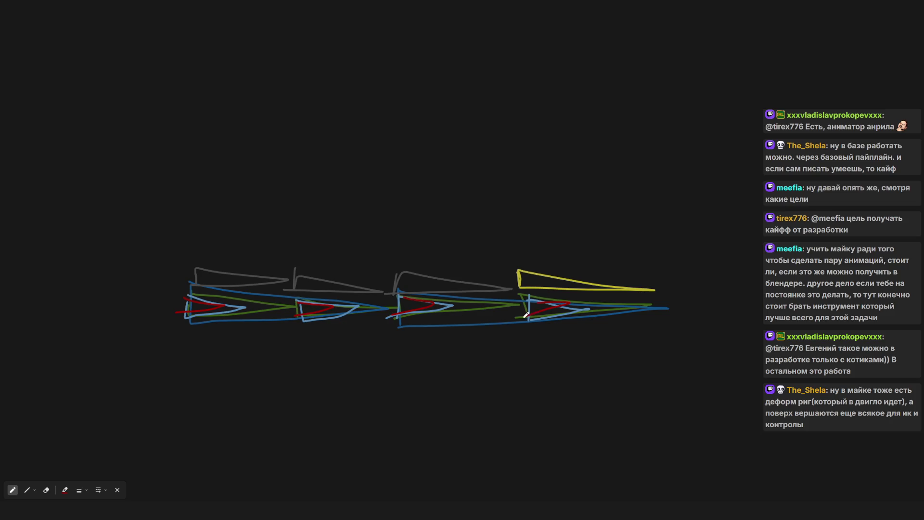
left_click_drag(270, 320, 283, 309)
key("p")
Circle and cross out each ship's triangle in red, adding a long red stroke across all four.
mouse_move(196, 318)
left_mouse_down()
mouse_move(211, 297)
mouse_move(199, 320)
left_mouse_up()
mouse_move(337, 315)
left_mouse_down()
mouse_move(336, 298)
mouse_move(327, 310)
left_mouse_up()
mouse_move(424, 317)
left_mouse_down()
mouse_move(445, 306)
mouse_move(436, 313)
left_mouse_up()
left_click_drag(558, 312, 569, 292)
left_click_drag(182, 295, 224, 306)
left_click_drag(314, 320, 357, 307)
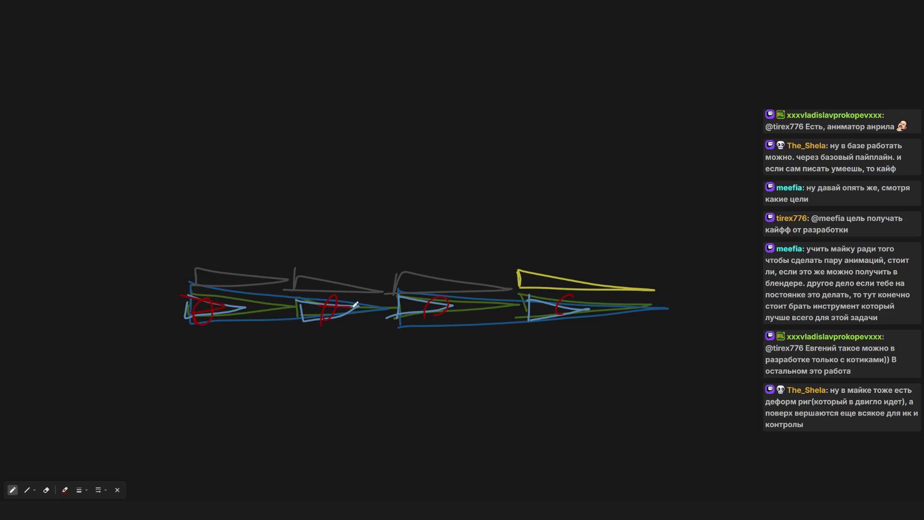
left_click_drag(415, 314, 459, 306)
left_click_drag(590, 306, 547, 314)
mouse_move(188, 288)
left_mouse_down()
mouse_move(712, 312)
mouse_move(511, 310)
left_mouse_up()
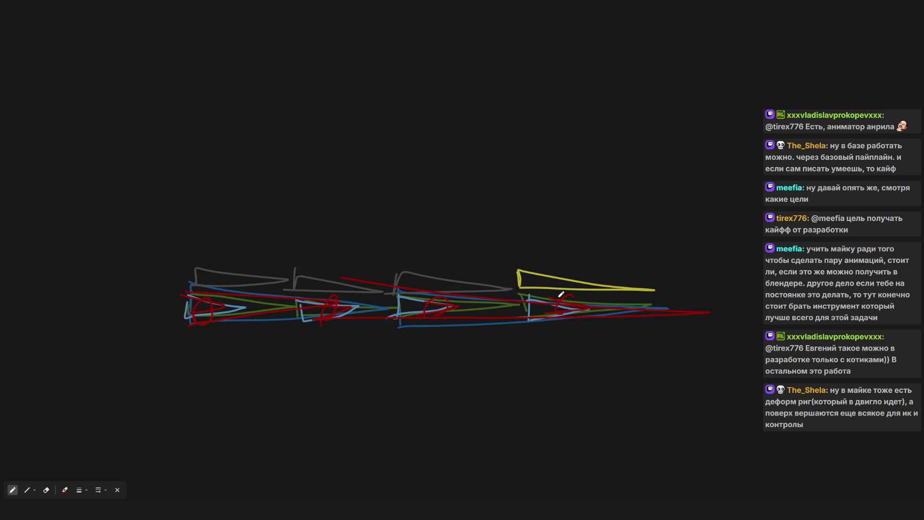
Scroll the canvas to find empty space, undoing a stray small red ellipse.
scroll(553, 288, "down", 3)
scroll(549, 294, "up", 3)
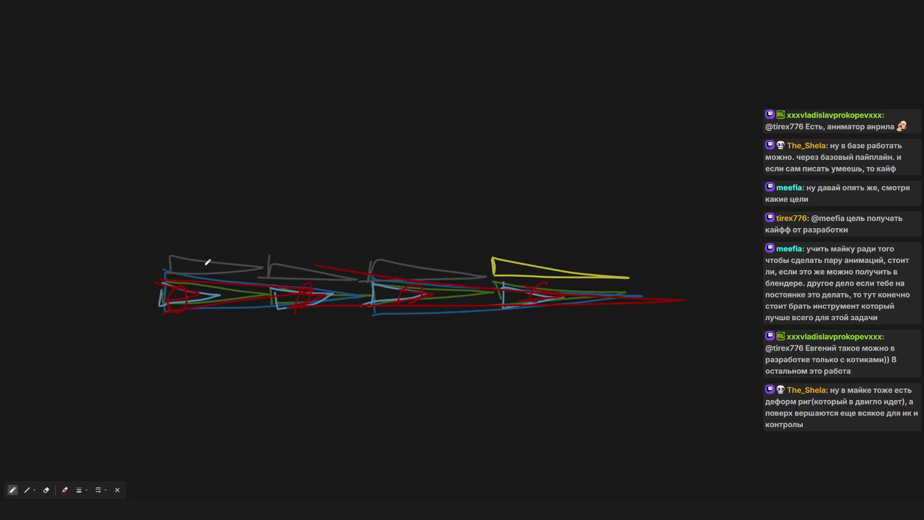
scroll(406, 260, "down", 1)
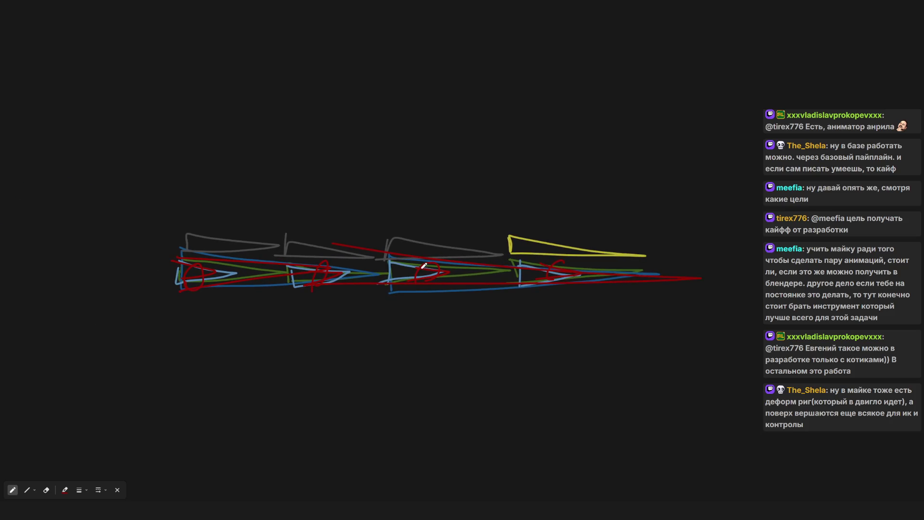
mouse_move(725, 194)
left_mouse_down()
mouse_move(739, 192)
mouse_move(740, 175)
mouse_move(747, 180)
mouse_move(734, 197)
mouse_move(747, 194)
mouse_move(746, 228)
left_mouse_up()
key("ctrl+z")
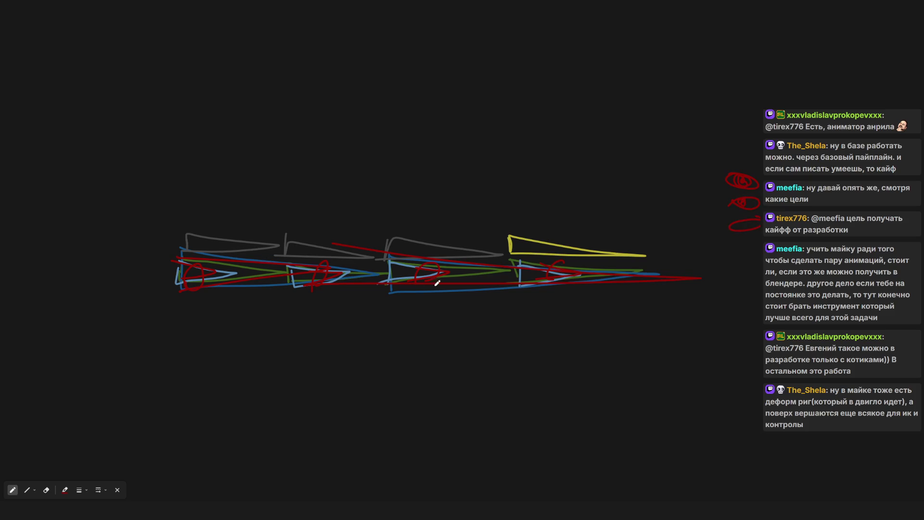
Change the pen colour from red to green.
scroll(433, 280, "right", 1)
scroll(113, 282, "up", 4)
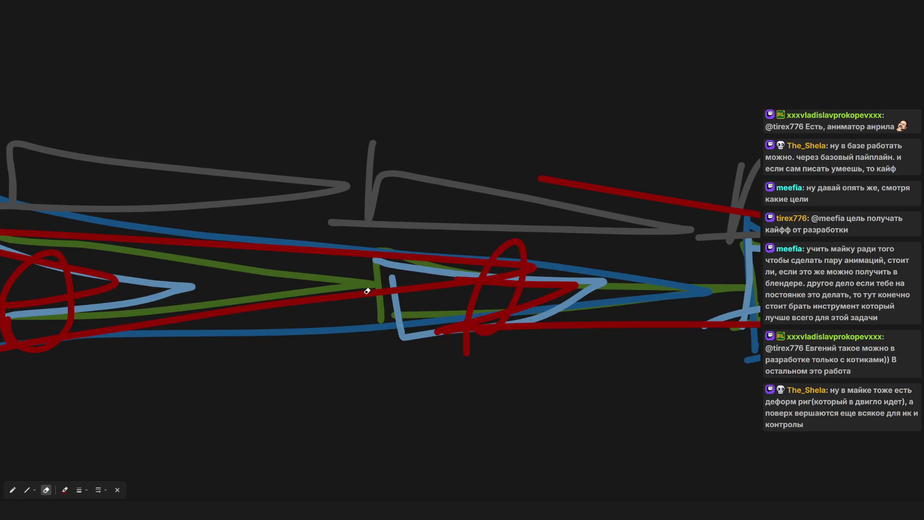
scroll(375, 289, "down", 3)
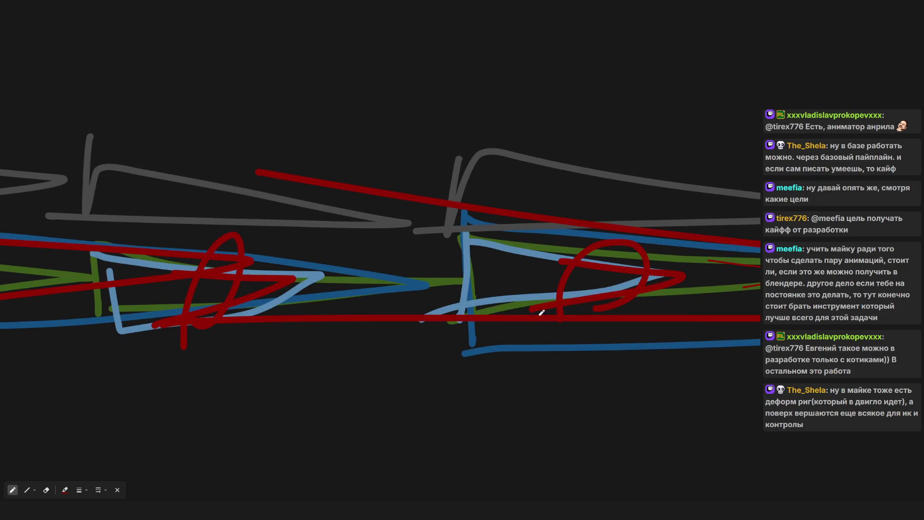
scroll(596, 254, "down", 5)
scroll(534, 251, "up", 3)
scroll(457, 248, "right", 10)
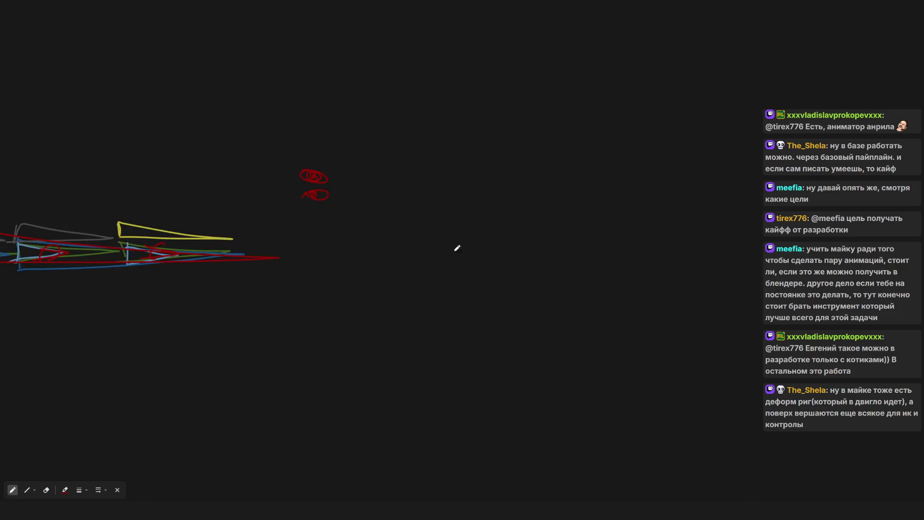
left_click(65, 491)
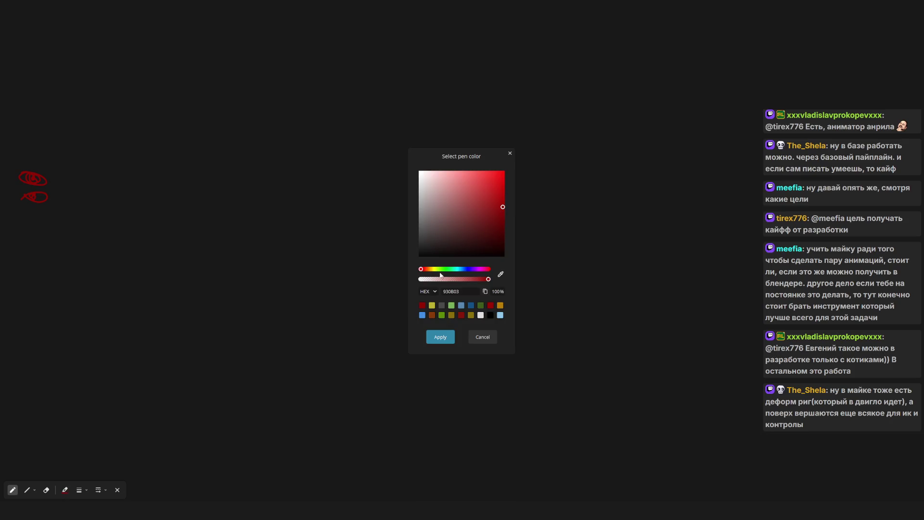
left_click_drag(438, 272, 443, 273)
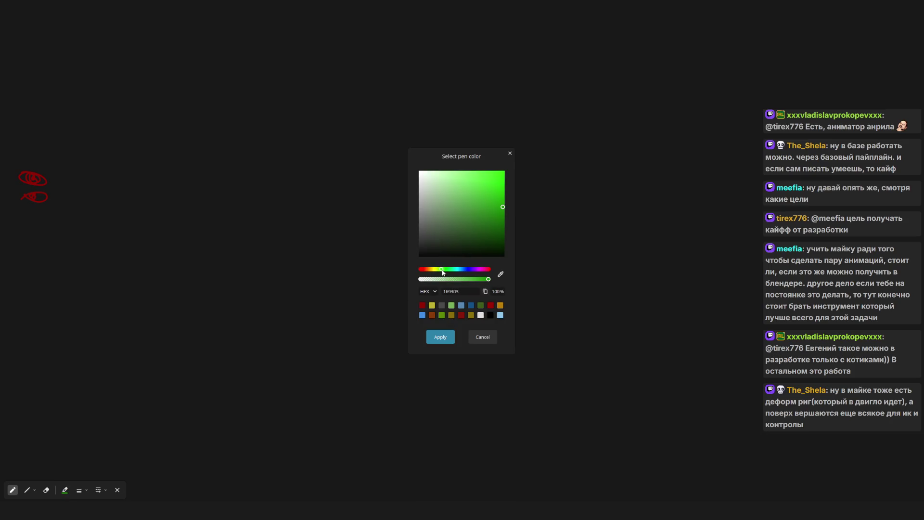
left_click(480, 305)
left_click(440, 337)
Draw the chain of green arrow-shaped segments on the empty area.
mouse_move(304, 233)
left_mouse_down()
mouse_move(411, 240)
mouse_move(303, 242)
mouse_move(299, 232)
left_mouse_up()
mouse_move(413, 235)
left_mouse_down()
mouse_move(435, 239)
mouse_move(414, 254)
left_mouse_up()
mouse_move(527, 233)
left_mouse_down()
mouse_move(531, 246)
mouse_move(605, 241)
mouse_move(529, 254)
mouse_move(533, 233)
mouse_move(541, 249)
mouse_move(532, 252)
left_mouse_up()
scroll(547, 249, "right", 2)
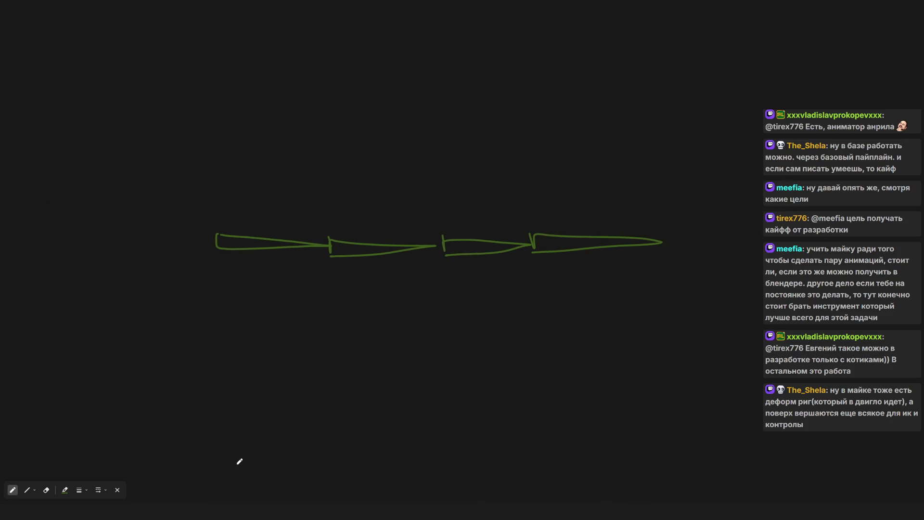
Switch the pen colour from green back to red.
left_click(64, 489)
left_click_drag(426, 269, 396, 270)
left_click(440, 336)
Mark the chain's first joint and right end with red crosses and draw a red line along it.
left_click_drag(317, 233, 320, 242)
mouse_move(673, 231)
left_mouse_down()
mouse_move(659, 235)
mouse_move(672, 242)
left_mouse_up()
left_click_drag(383, 243, 394, 242)
mouse_move(330, 242)
left_mouse_down()
mouse_move(385, 251)
mouse_move(495, 245)
left_mouse_up()
left_click_drag(680, 230, 655, 235)
Draw a red oval, a small circle and loops above the green chain.
left_click_drag(592, 163, 612, 184)
left_click_drag(349, 189, 358, 187)
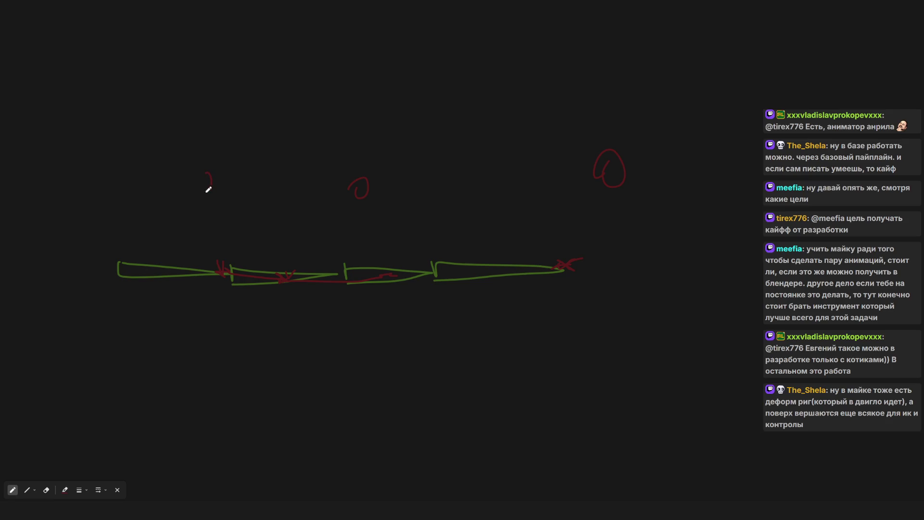
left_click_drag(108, 184, 139, 195)
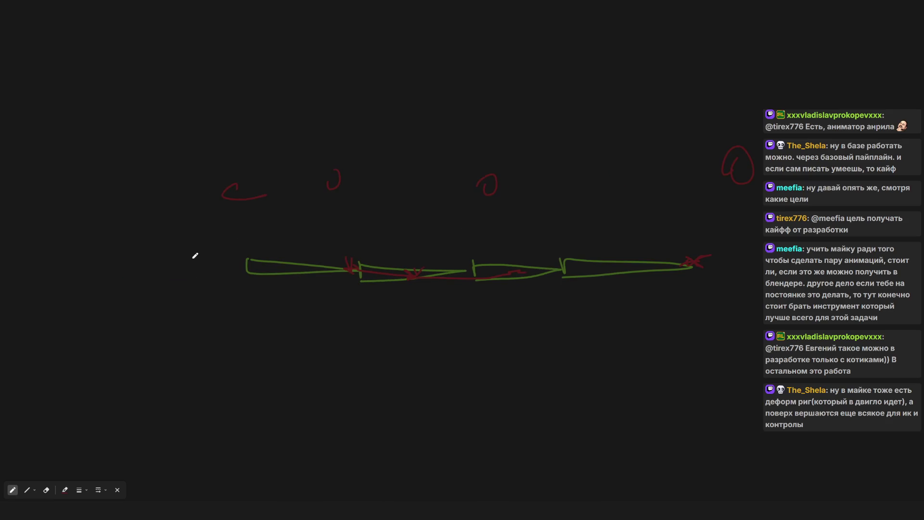
left_click_drag(270, 195, 266, 198)
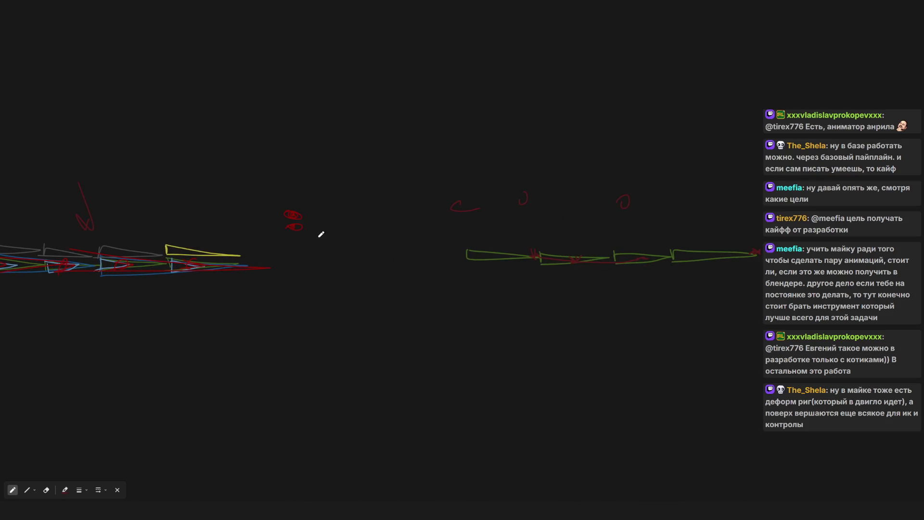
Circle the old coloured sketch in red, add an upward arrow and write 'Armature'.
mouse_move(134, 208)
left_mouse_down()
mouse_move(148, 334)
mouse_move(316, 204)
left_mouse_up()
left_click_drag(216, 204, 161, 225)
left_click_drag(417, 154, 455, 121)
left_click_drag(490, 96, 507, 101)
mouse_move(485, 109)
left_mouse_down()
mouse_move(514, 91)
mouse_move(526, 103)
mouse_move(585, 102)
mouse_move(612, 116)
left_mouse_up()
mouse_move(434, 79)
left_mouse_down()
mouse_move(484, 101)
mouse_move(477, 106)
left_mouse_up()
Trace red lines along the left and right halves of the green arrow chain.
scroll(438, 209, "down", 4)
scroll(437, 210, "up", 5)
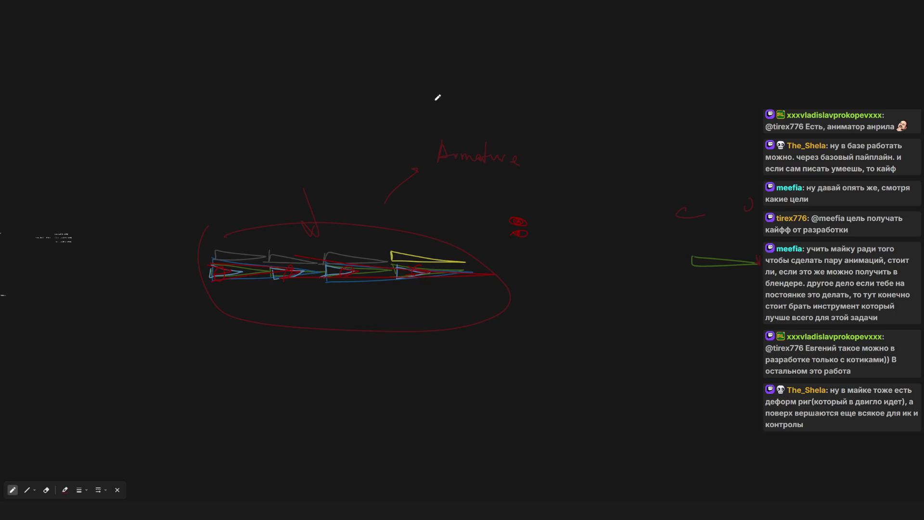
scroll(433, 203, "up", 2)
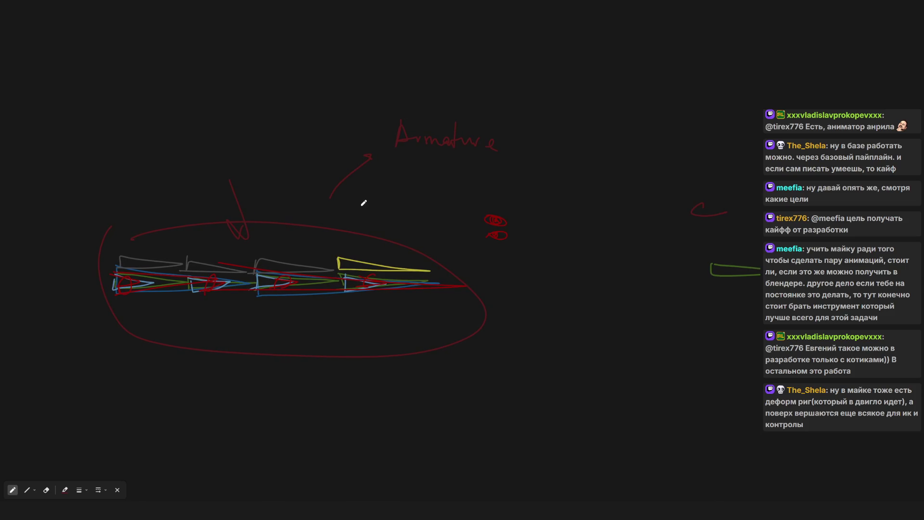
scroll(363, 202, "right", 10)
scroll(339, 205, "up", 2)
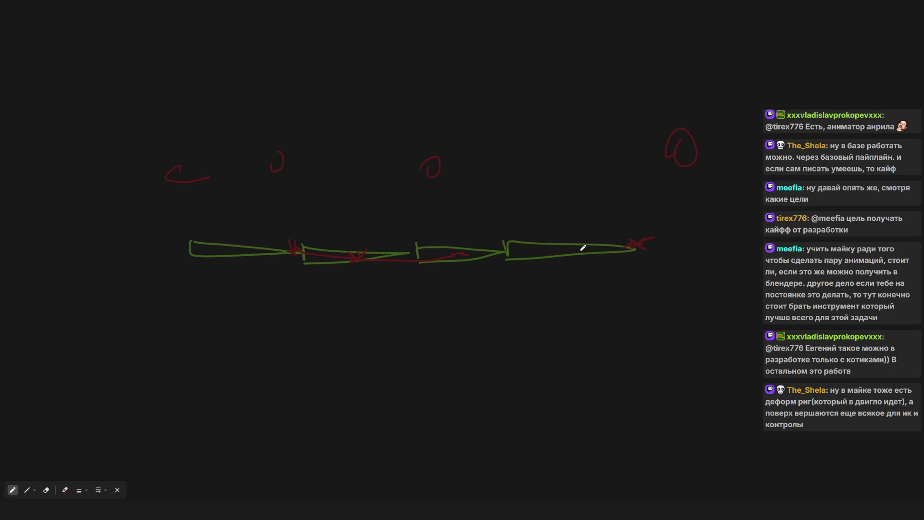
scroll(584, 243, "left", 1)
scroll(514, 215, "right", 2)
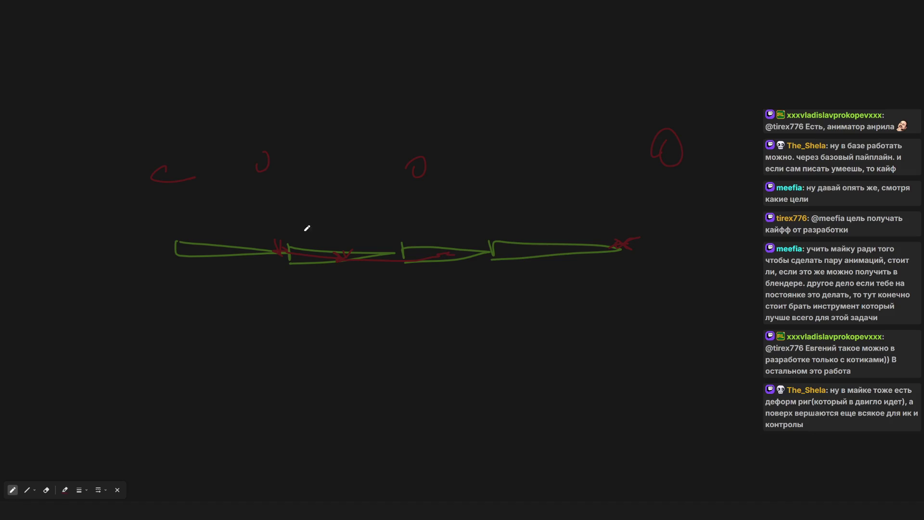
mouse_move(175, 245)
left_mouse_down()
mouse_move(382, 254)
mouse_move(378, 262)
mouse_move(192, 258)
left_mouse_up()
left_click_drag(393, 254, 630, 248)
left_click_drag(395, 236, 398, 260)
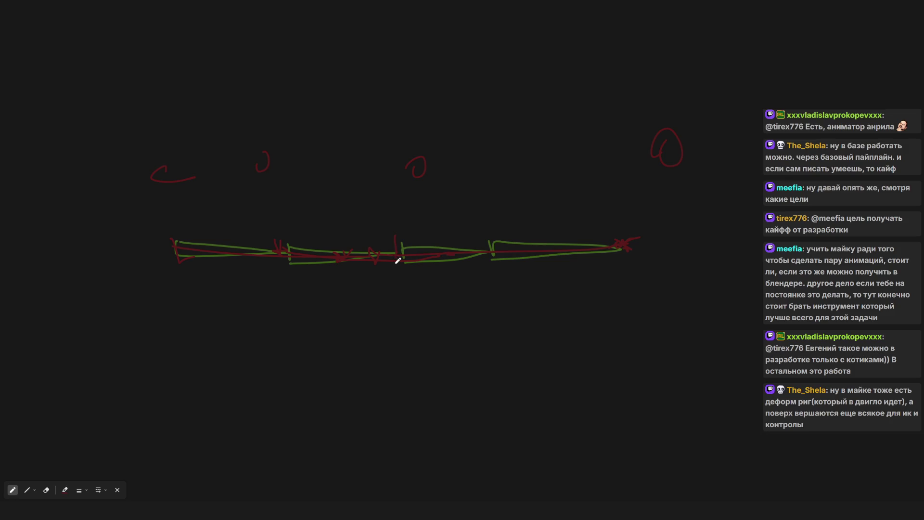
left_click_drag(592, 229, 621, 227)
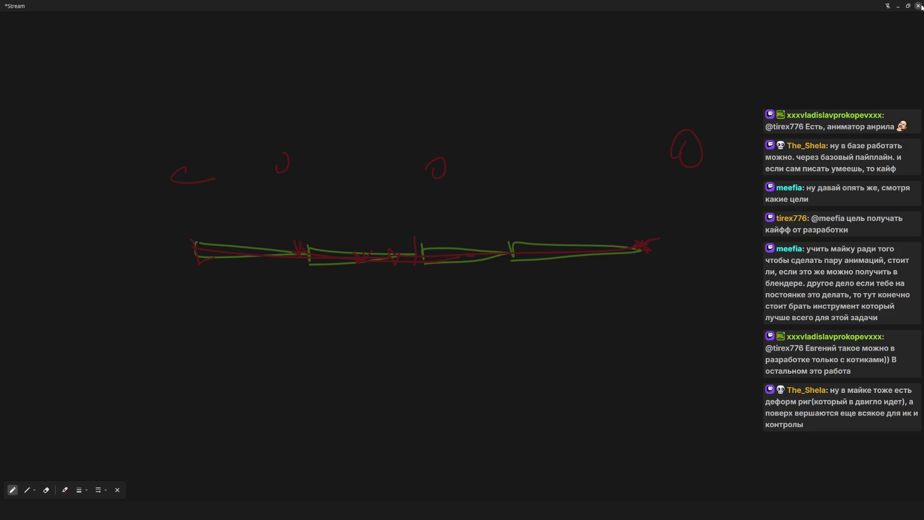
Cancel closing the whiteboard, then try red strokes below the chain and undo them.
left_click(917, 6)
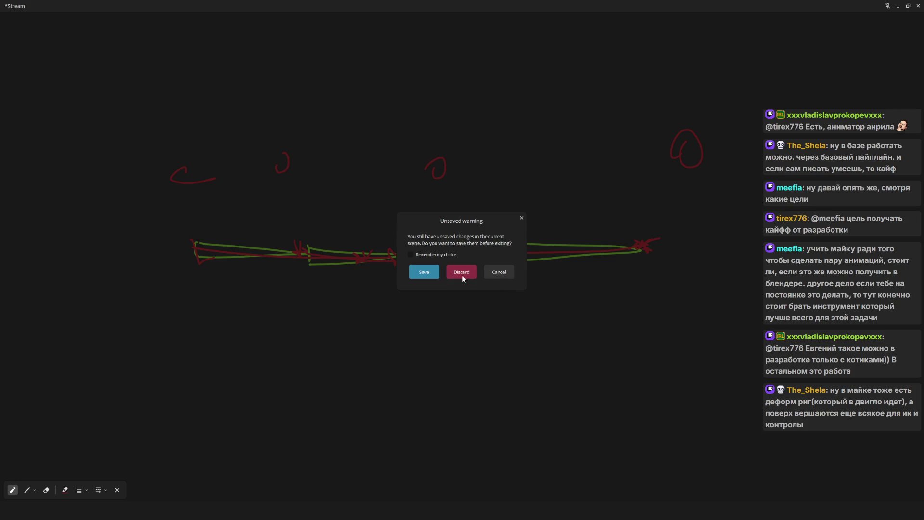
left_click(503, 277)
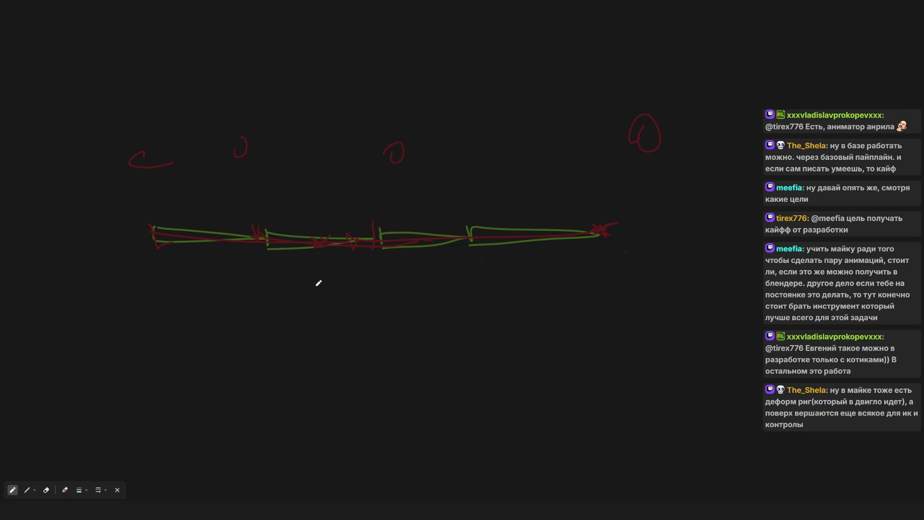
mouse_move(616, 257)
left_mouse_down()
mouse_move(530, 251)
mouse_move(536, 260)
left_mouse_up()
left_click_drag(407, 262, 337, 266)
key("ctrl+z")
key("ctrl+z")
key("ctrl+z")
mouse_move(147, 215)
left_mouse_down()
mouse_move(148, 246)
mouse_move(374, 236)
left_mouse_up()
left_click_drag(163, 249, 374, 246)
key("ctrl+z")
key("ctrl+z")
Draw a row of red left-pointing arrows beneath the green chain.
left_click_drag(621, 253, 482, 258)
left_click_drag(371, 265, 333, 274)
mouse_move(500, 274)
left_mouse_down()
mouse_move(378, 275)
mouse_move(398, 278)
left_mouse_up()
left_click_drag(331, 275, 273, 274)
mouse_move(146, 276)
left_mouse_down()
mouse_move(256, 276)
mouse_move(163, 284)
left_mouse_up()
scroll(422, 262, "down", 3)
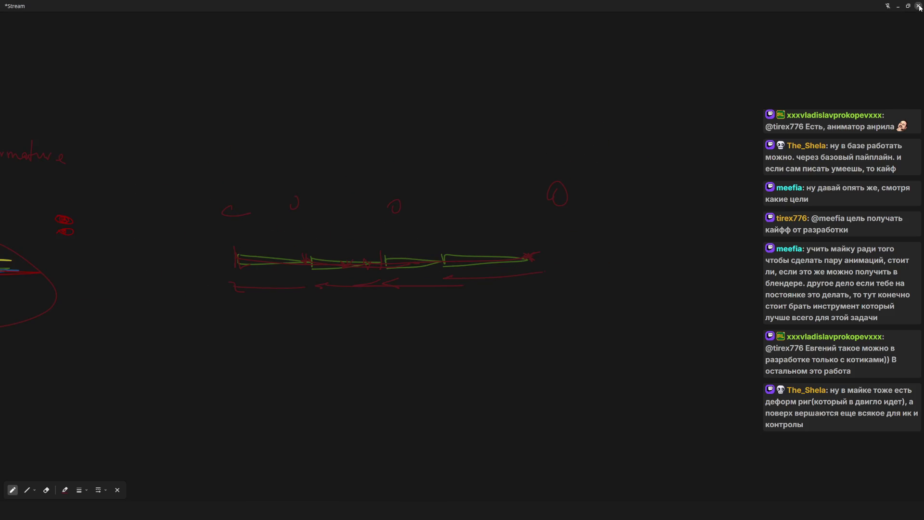
Close the whiteboard past the unsaved warning and switch to Unreal Editor's L_Menu level tab.
left_click(917, 6)
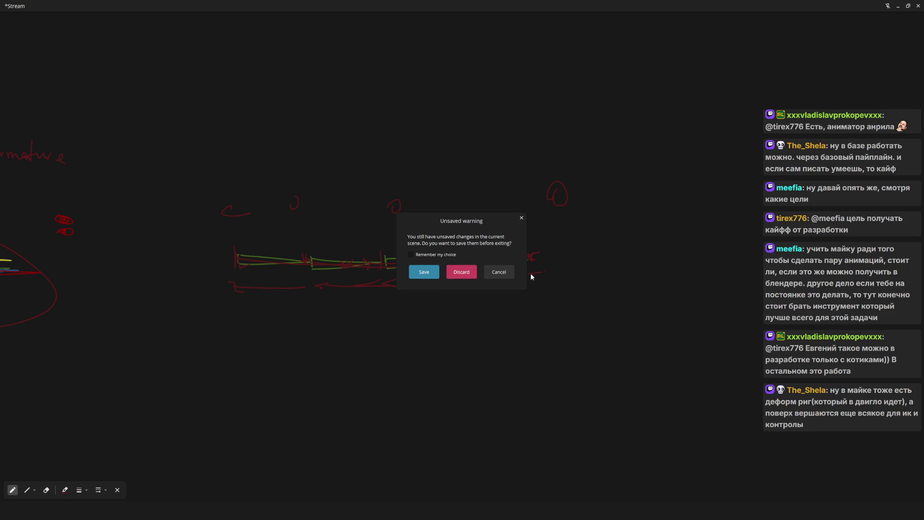
left_click(498, 273)
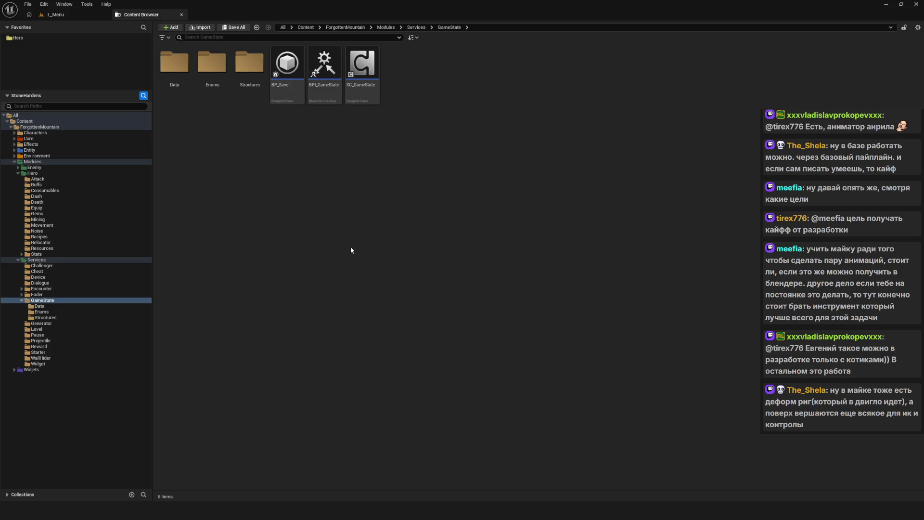
left_click(87, 12)
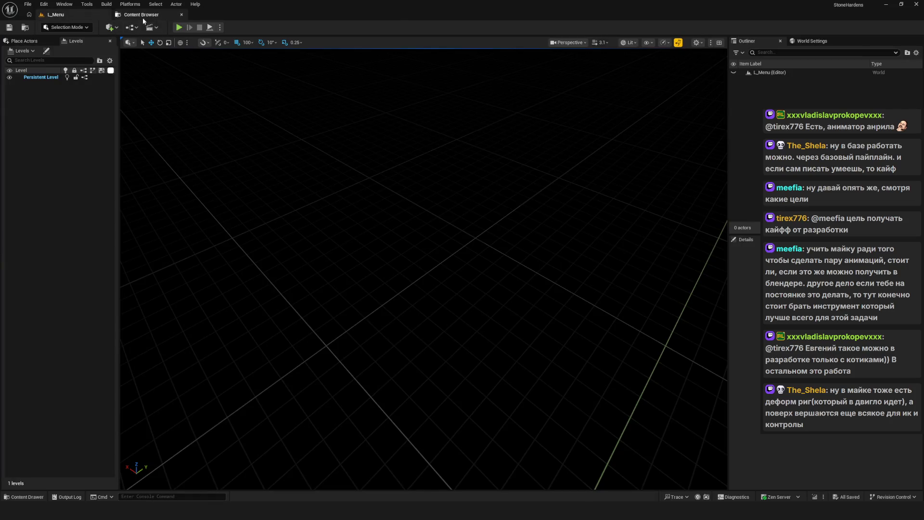
Return to the Content Browser showing the GameState folder's assets.
left_click(142, 17)
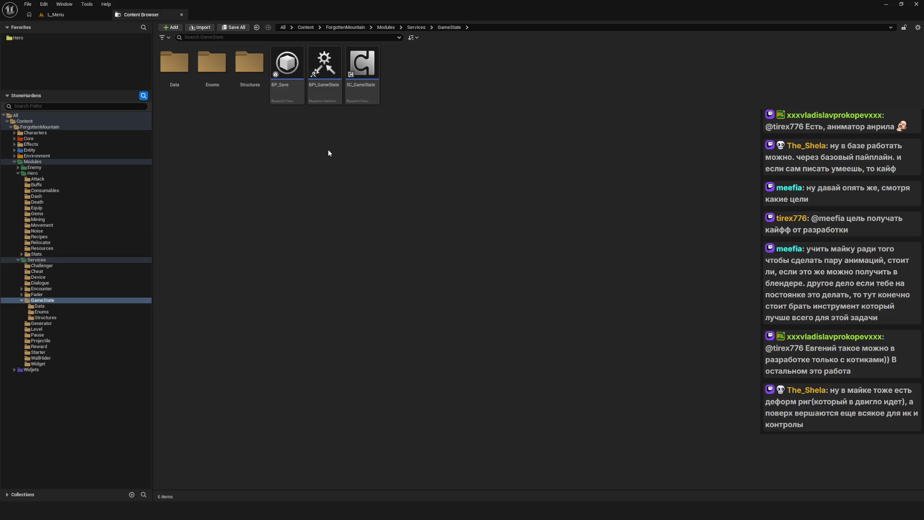
left_click(55, 15)
left_click(147, 15)
left_click(70, 15)
left_click(130, 15)
left_click(72, 15)
left_click(124, 17)
left_click(67, 15)
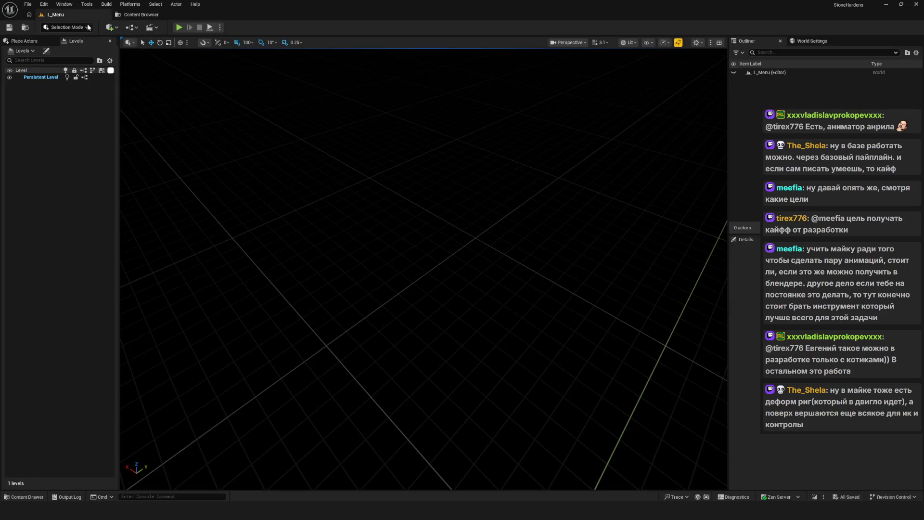
left_click(149, 17)
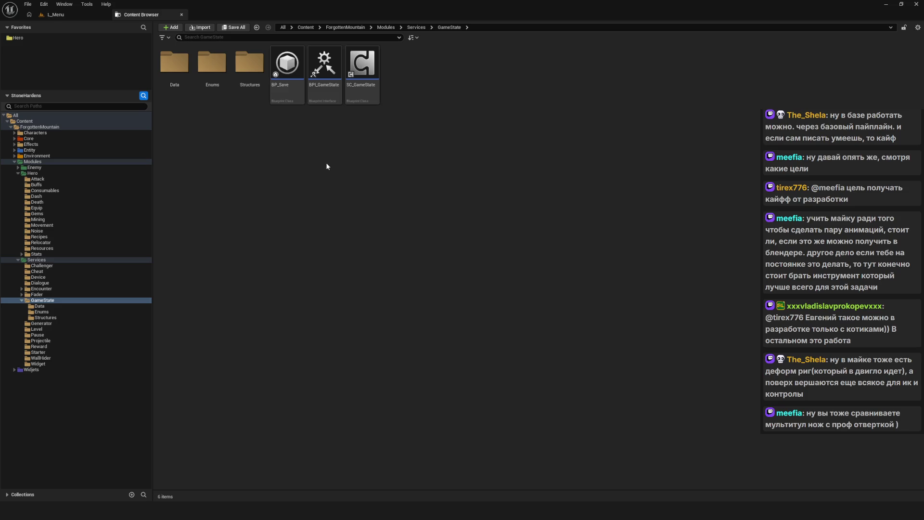
left_click(76, 17)
left_click(126, 16)
left_click(96, 15)
left_click(144, 16)
Inspect the E_SaveSlotNames enum in GameState/Enums, then return to GameState.
mouse_move(362, 95)
double_click(212, 72)
double_click(188, 73)
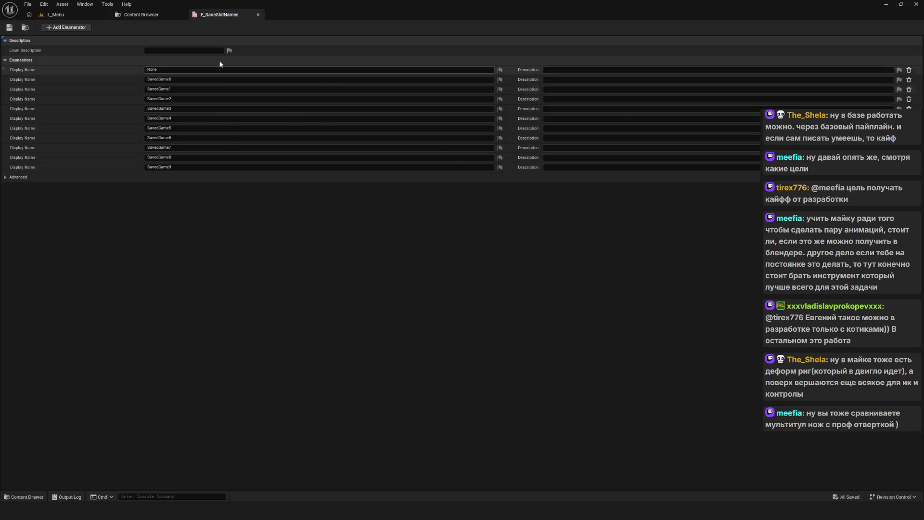
left_click(258, 15)
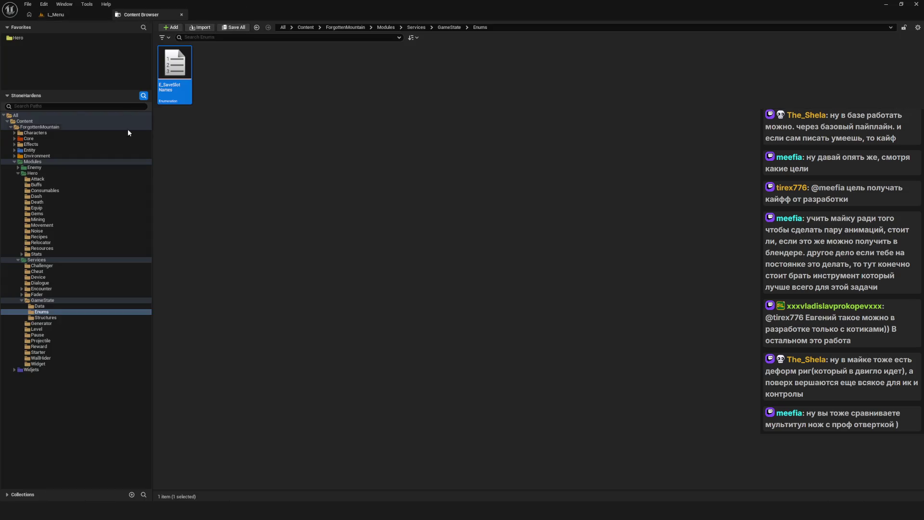
left_click(42, 300)
Open the SC_GameState blueprint and look over its event graph.
double_click(369, 80)
scroll(558, 153, "down", 10)
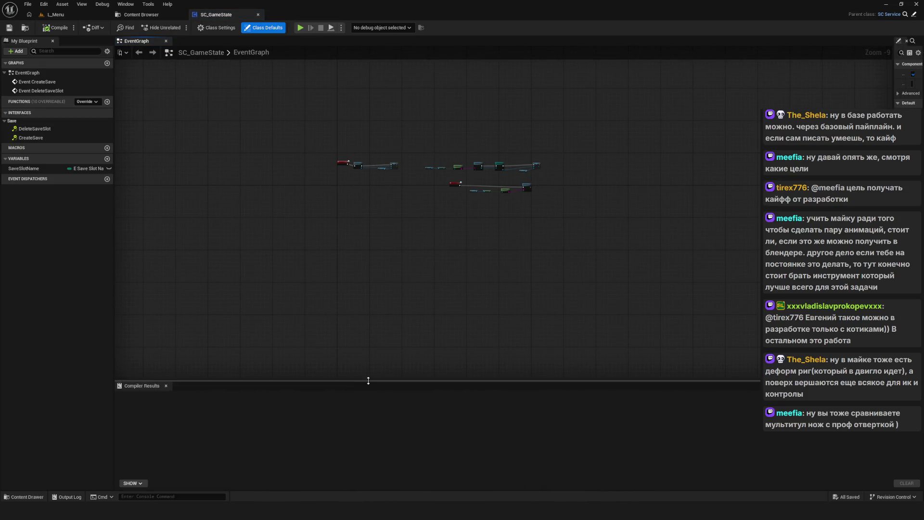
left_click_drag(367, 384, 367, 448)
scroll(336, 178, "up", 6)
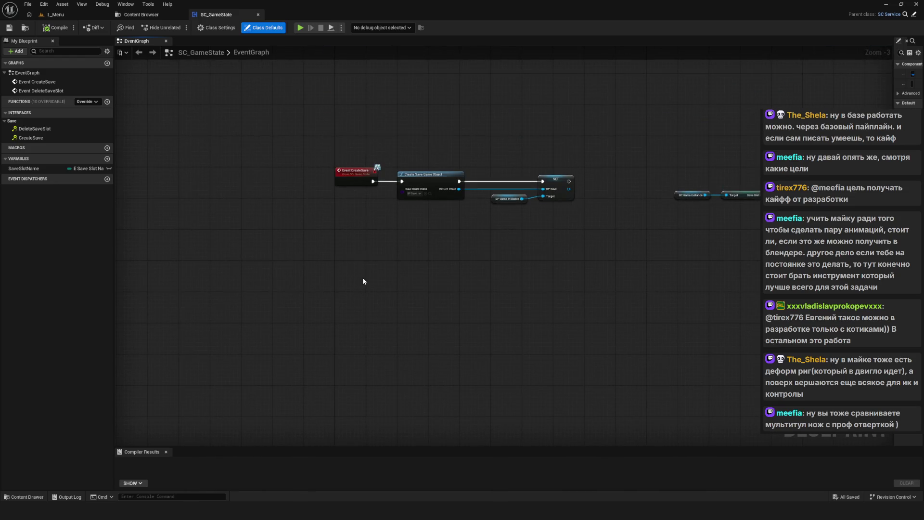
scroll(362, 277, "down", 7)
scroll(251, 201, "up", 5)
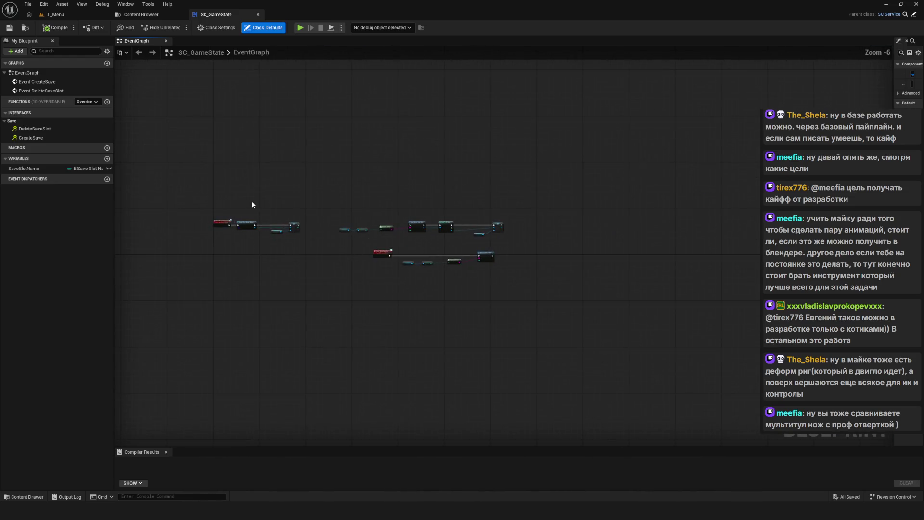
Back in the Content Browser, open the BPI_GameState interface.
left_click(135, 14)
left_click(362, 147)
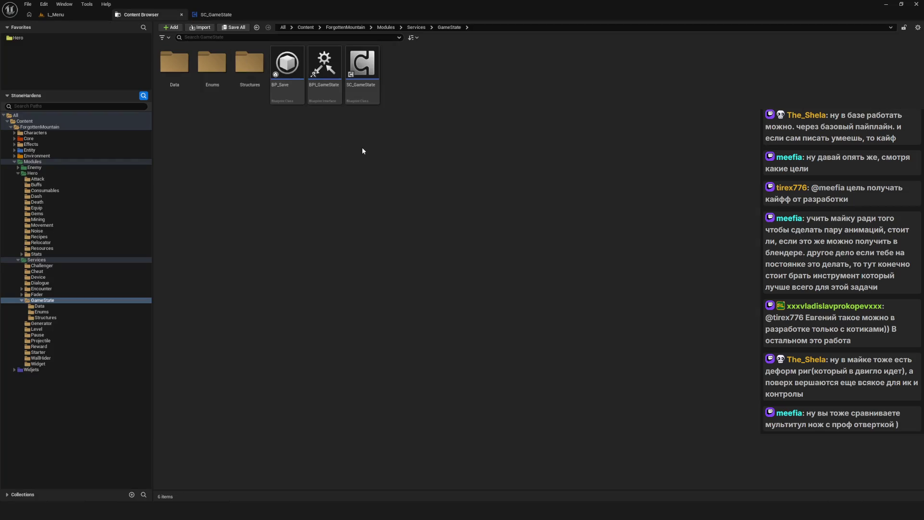
double_click(314, 71)
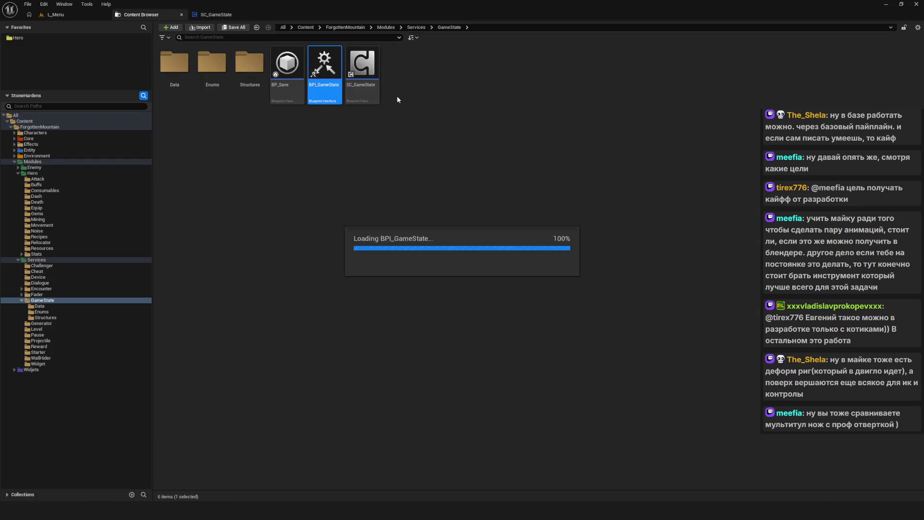
Add a new interface function named Initialize to BPI_GameState.
left_click(412, 50)
left_click(427, 77)
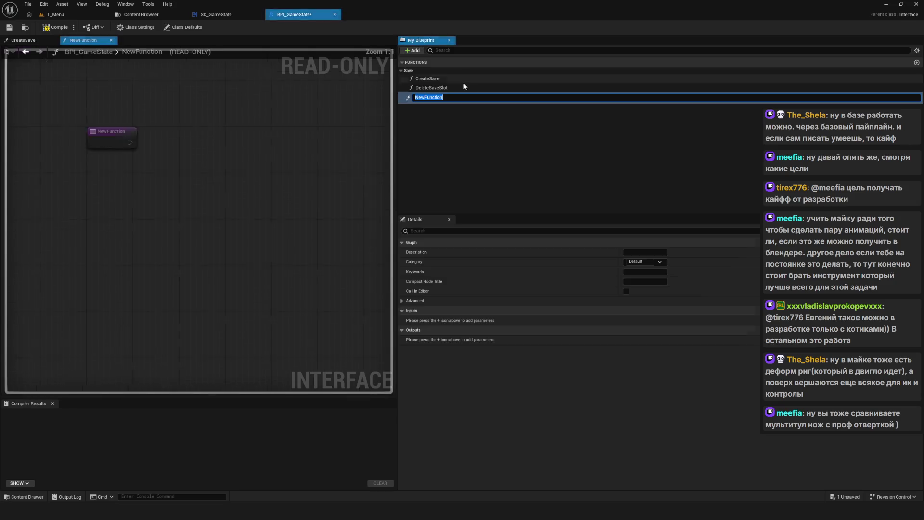
key("BackSpace")
type("Init")
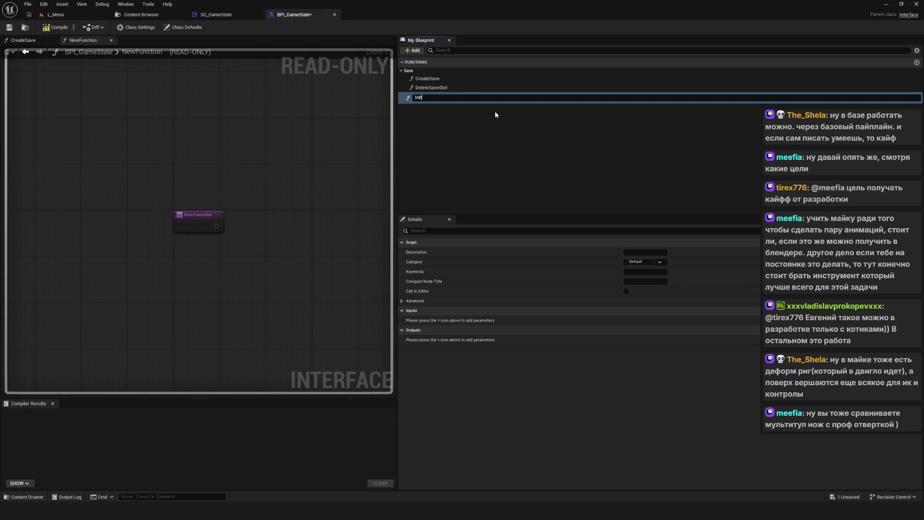
type("ialize")
key("BackSpace")
key("BackSpace")
key("BackSpace")
type("niti")
type("alize")
key("Return")
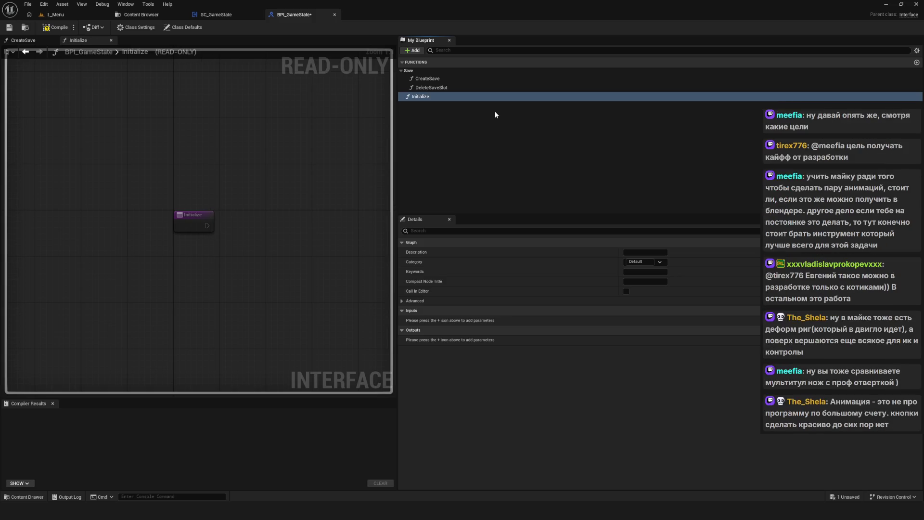
Move Initialize to the top, compile and save BPI_GameState, then open GameState/Enums.
left_click(452, 150)
left_click(55, 27)
left_click(9, 27)
left_click(420, 97)
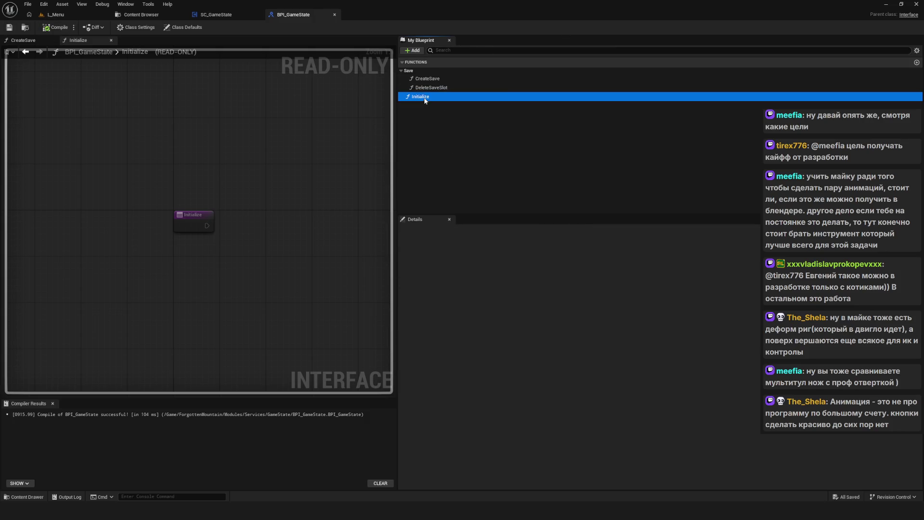
left_click_drag(442, 97, 430, 77)
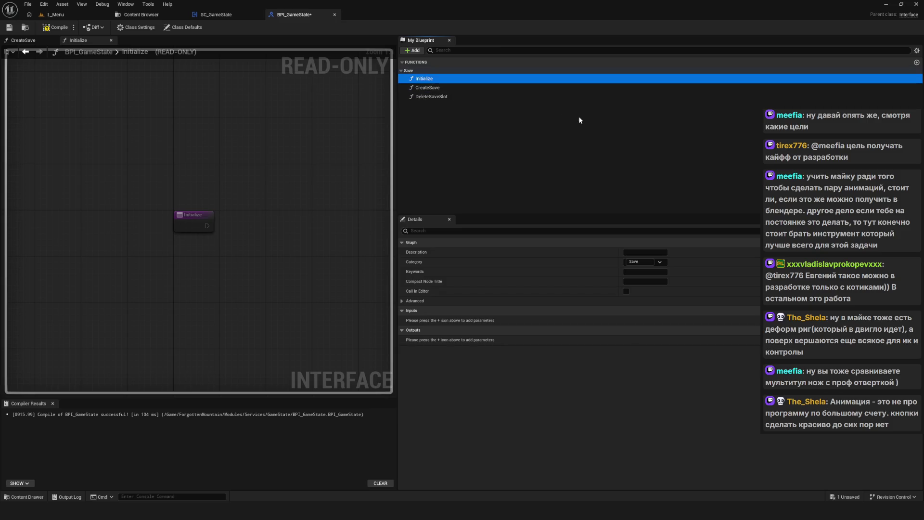
left_click(56, 27)
left_click(9, 27)
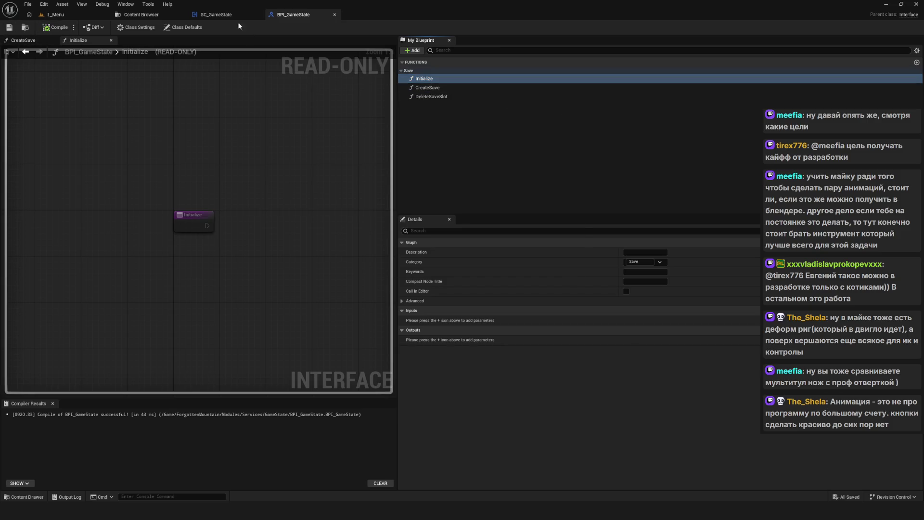
left_click(140, 18)
double_click(213, 72)
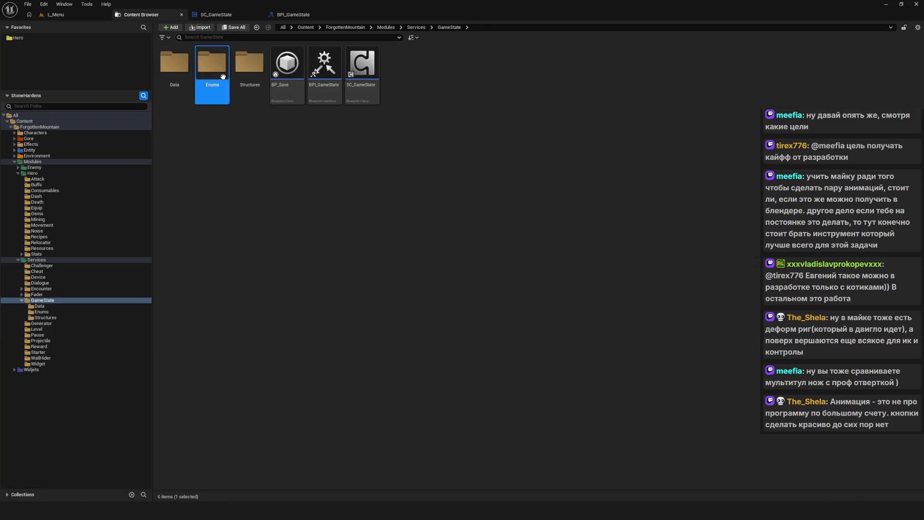
Create a new Blueprint Enumeration named E_Initialize in the Enums folder.
right_click(267, 122)
mouse_move(308, 268)
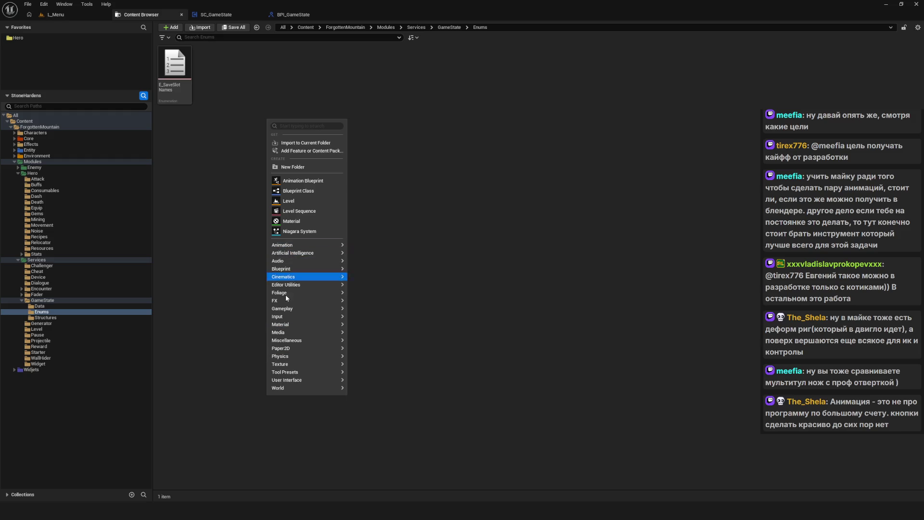
mouse_move(291, 380)
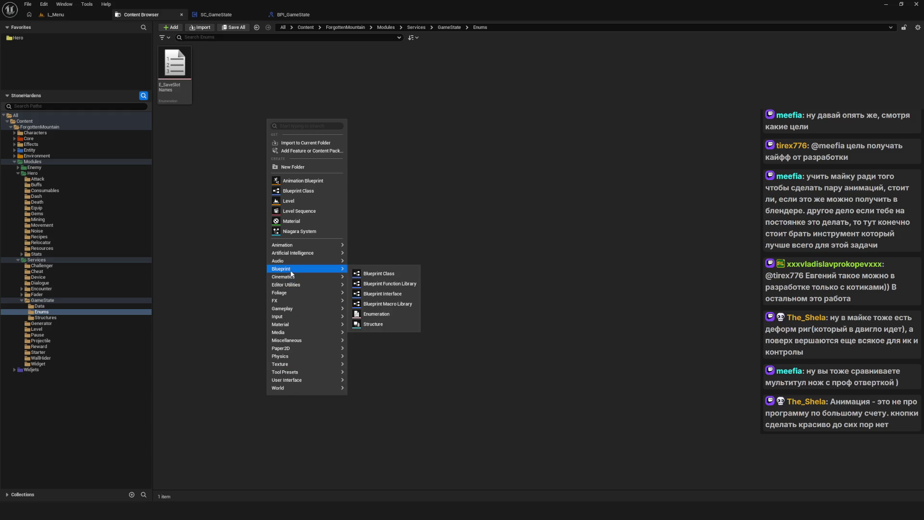
left_click(385, 314)
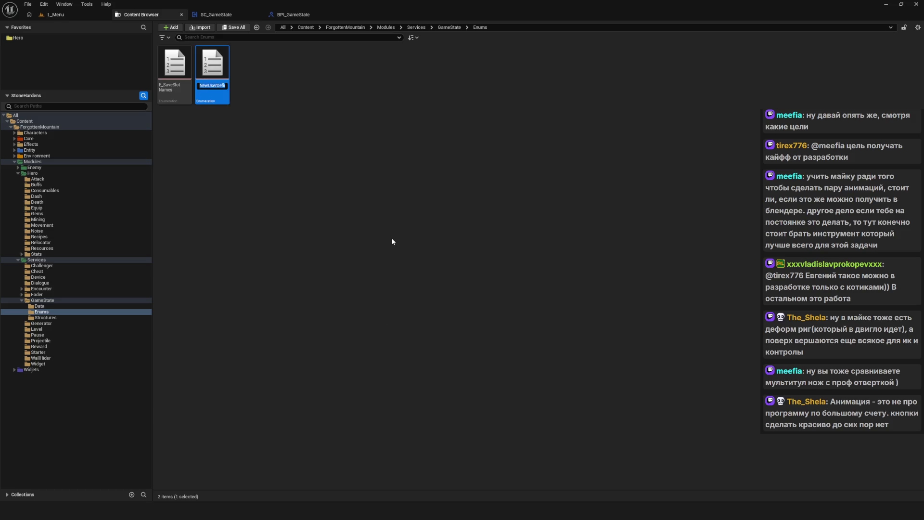
type("E")
key("Return")
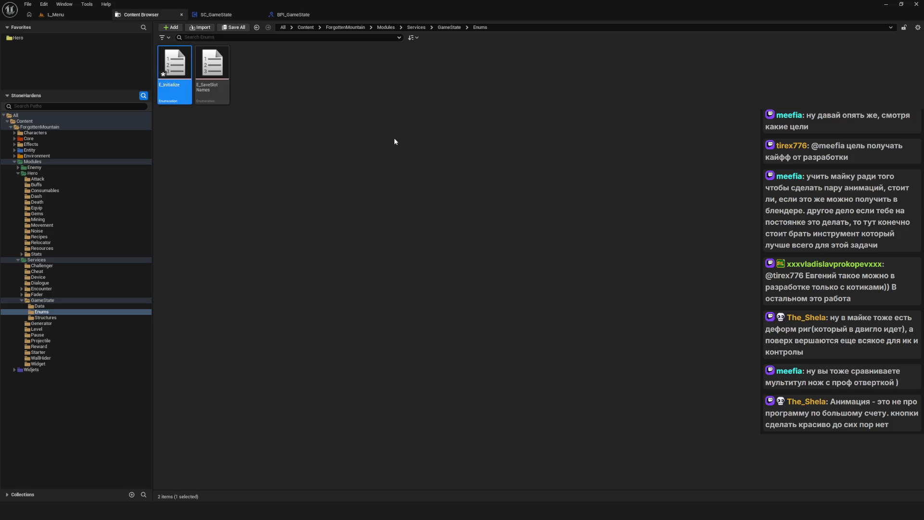
Open E_Initialize, add its first enumerator, and bring the whiteboard notes forward.
key("Return")
left_click(85, 29)
key("alt+Tab")
scroll(324, 258, "up", 5)
scroll(406, 184, "down", 4)
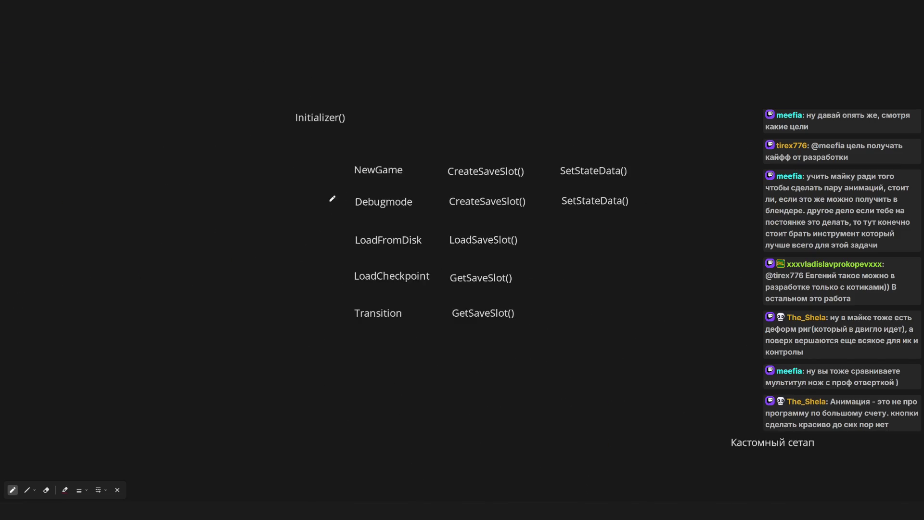
Window the whiteboard over the editor and name the first two enumerators NewGame and DebugMode.
key("ctrl+f")
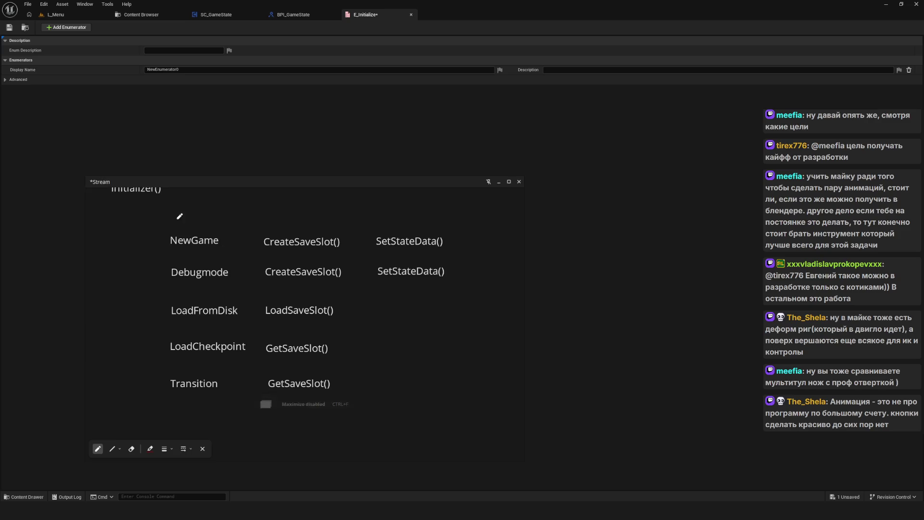
left_click(187, 72)
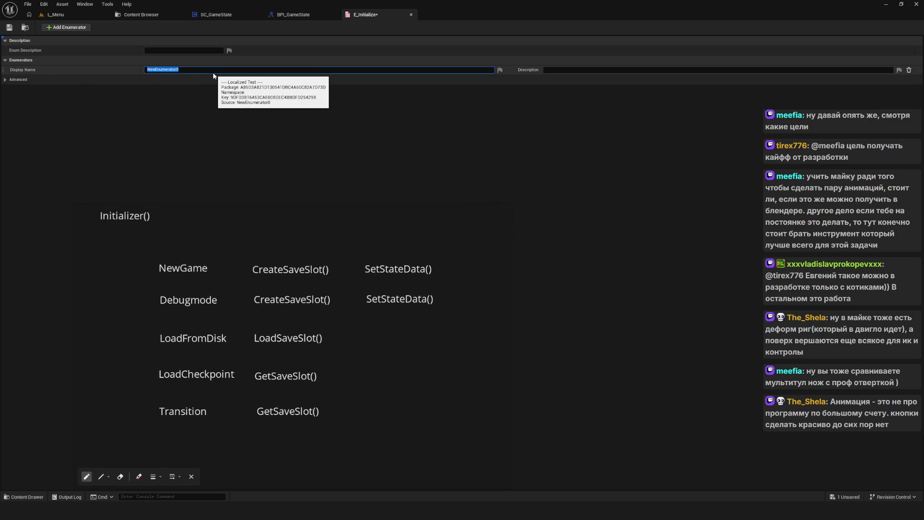
type("NewG")
type("ame")
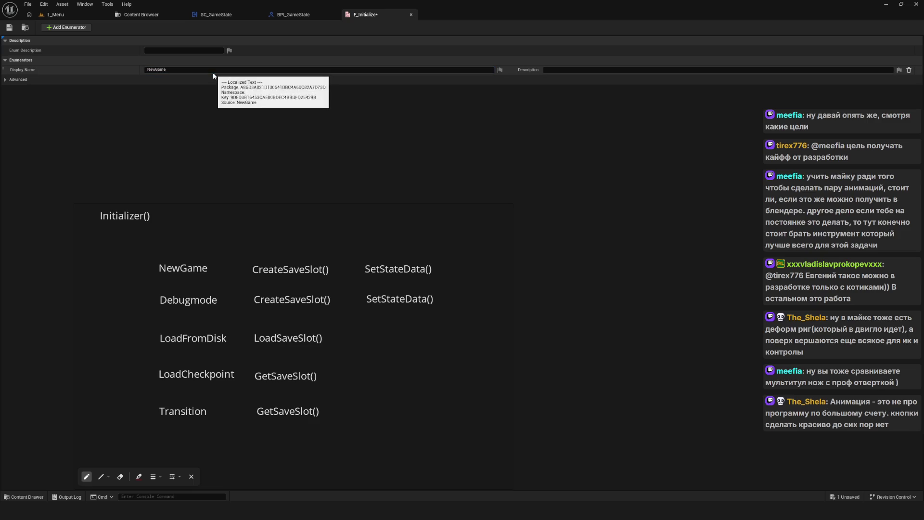
left_click(67, 27)
left_click(173, 79)
type("DebugM")
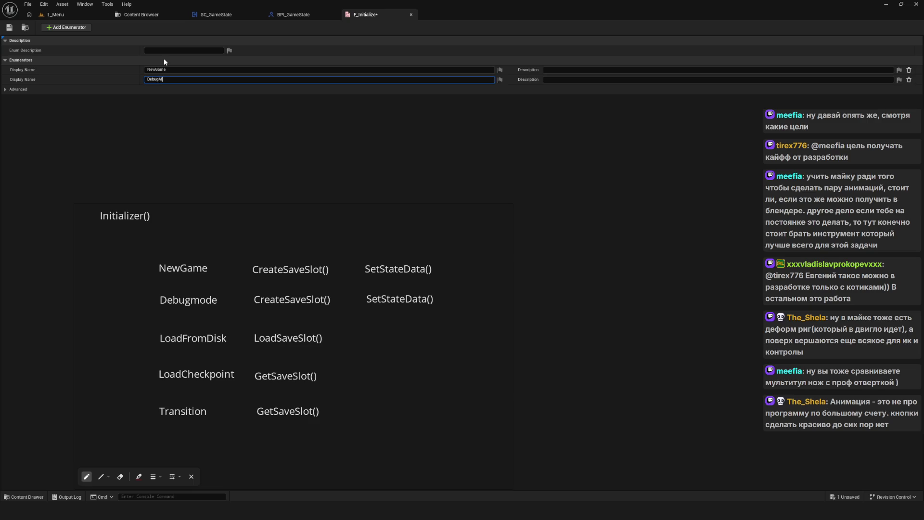
type("ode")
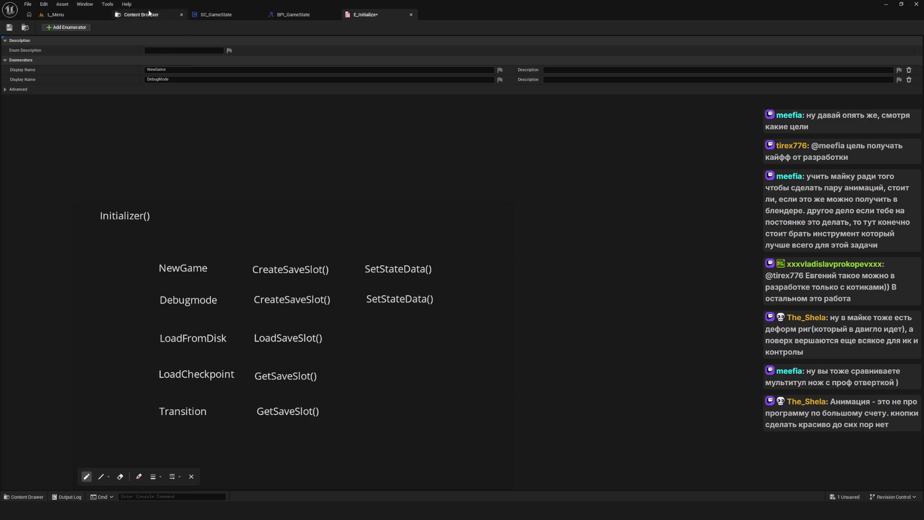
Add LoadFromDisk, LoadCheckpoint and Transition enumerators and save E_Initialize.
left_click(69, 27)
type("LoadFrom")
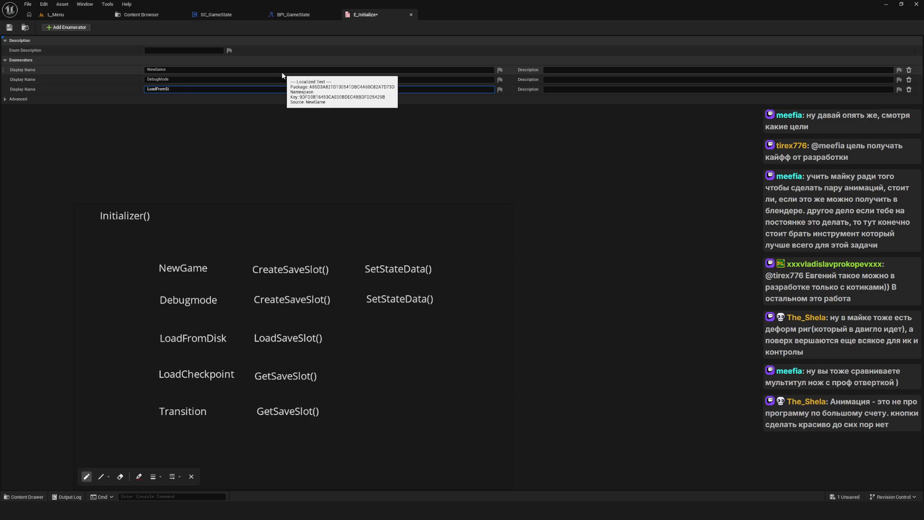
type("DiSk")
type("k")
key("Return")
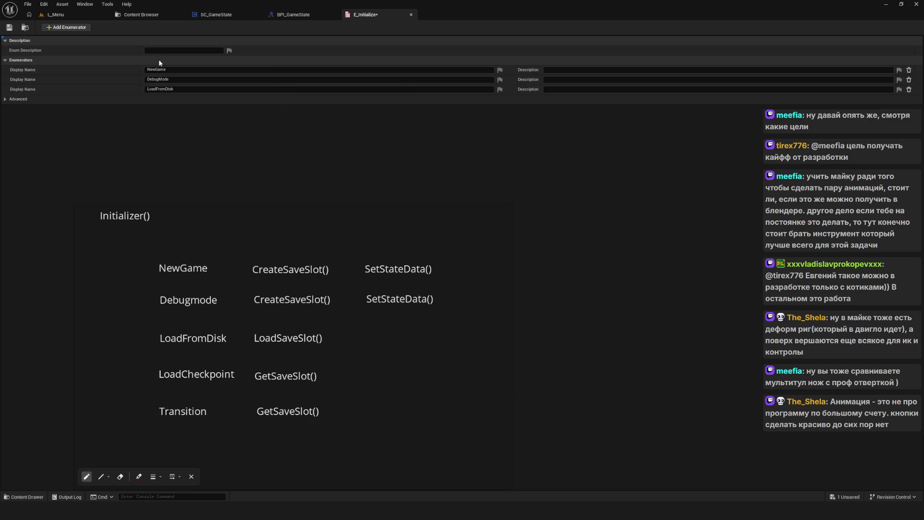
left_click(70, 29)
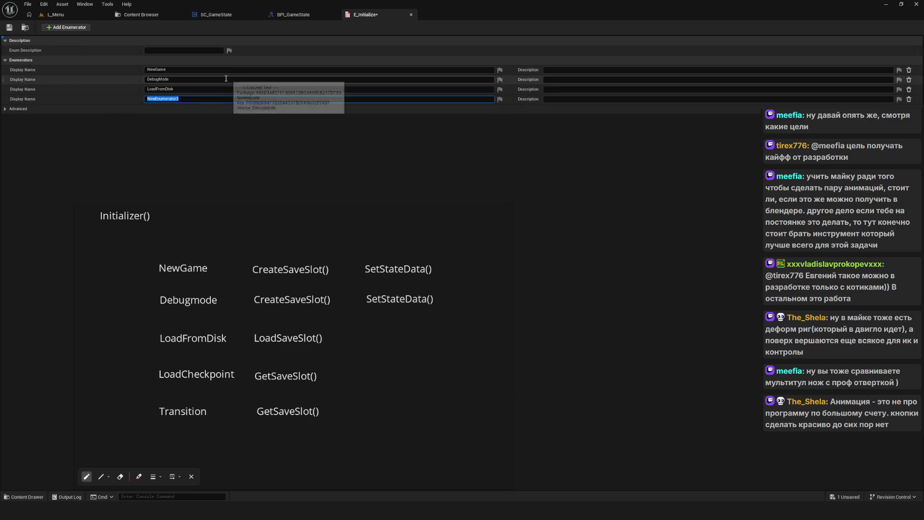
type("LoadC")
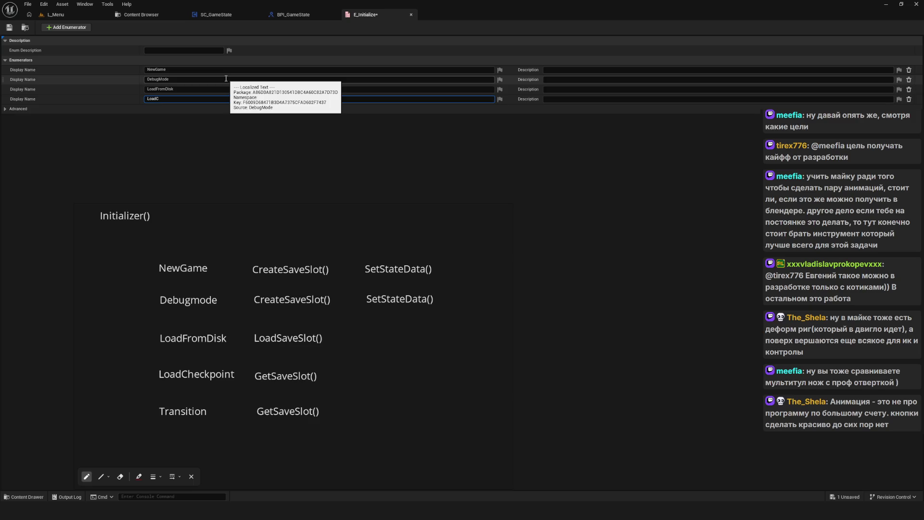
type("heckpoin")
type("t")
key("Return")
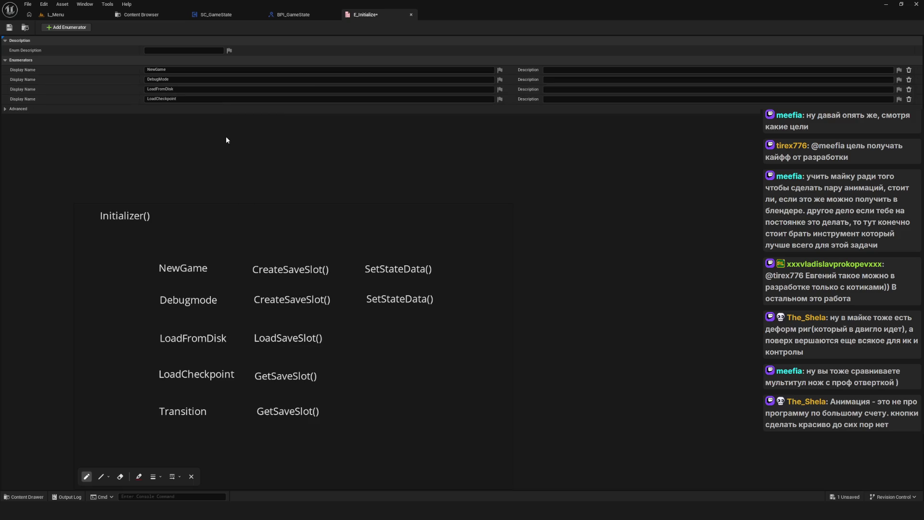
left_click(63, 27)
type("Transition")
key("Return")
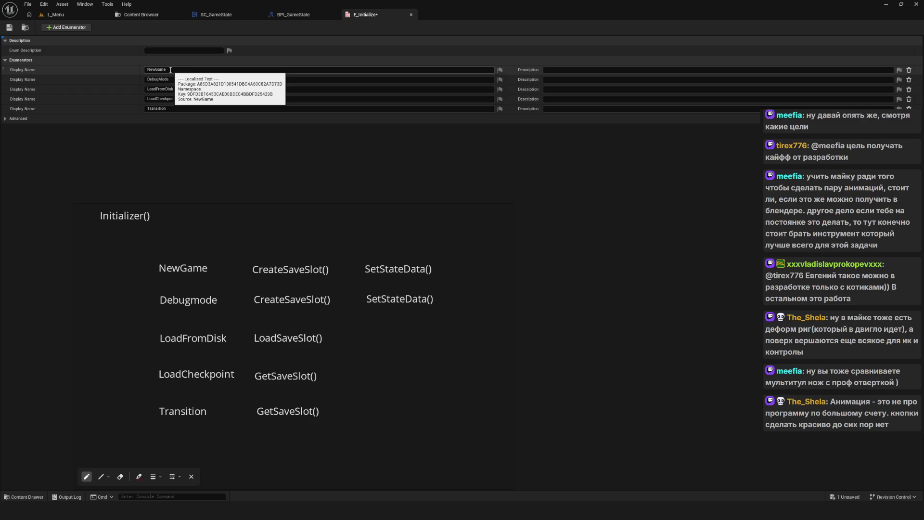
left_click(9, 27)
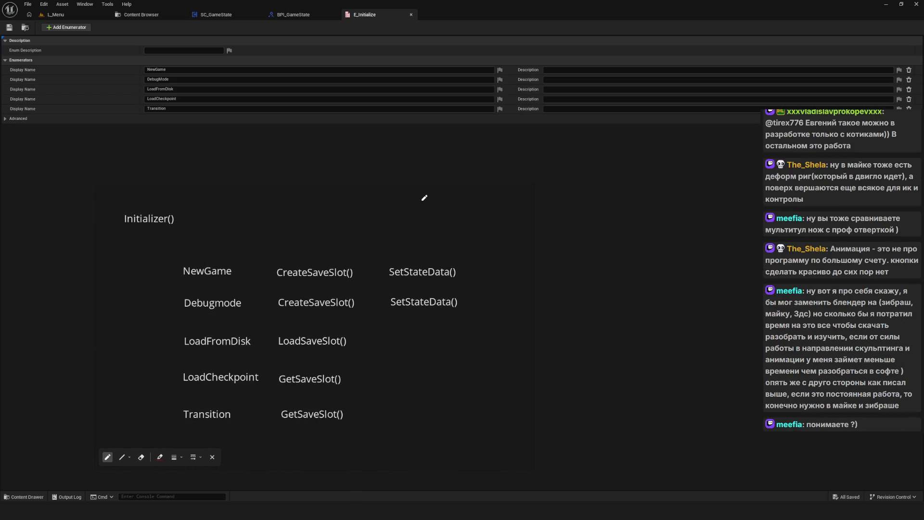
left_click_drag(417, 190, 404, 169)
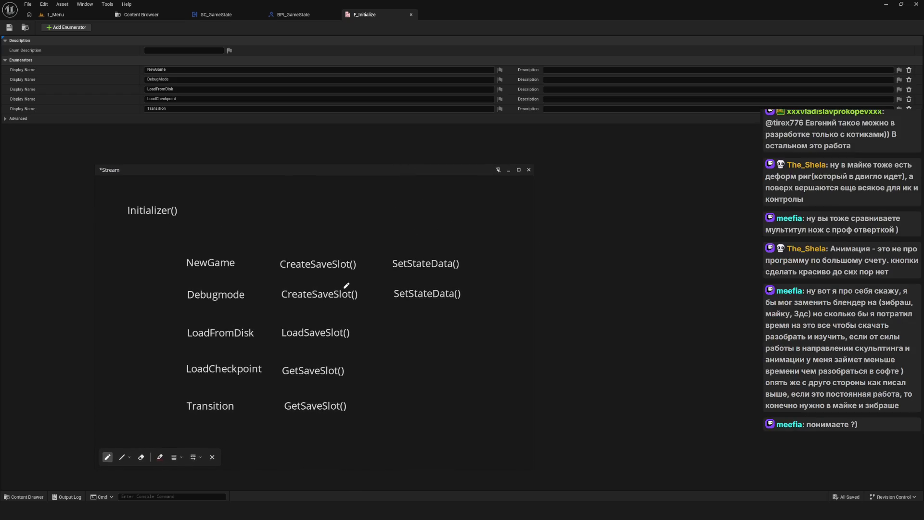
Save the Stream whiteboard notes and minimize them to return to the E_Initialize enum.
key("ctrl+s")
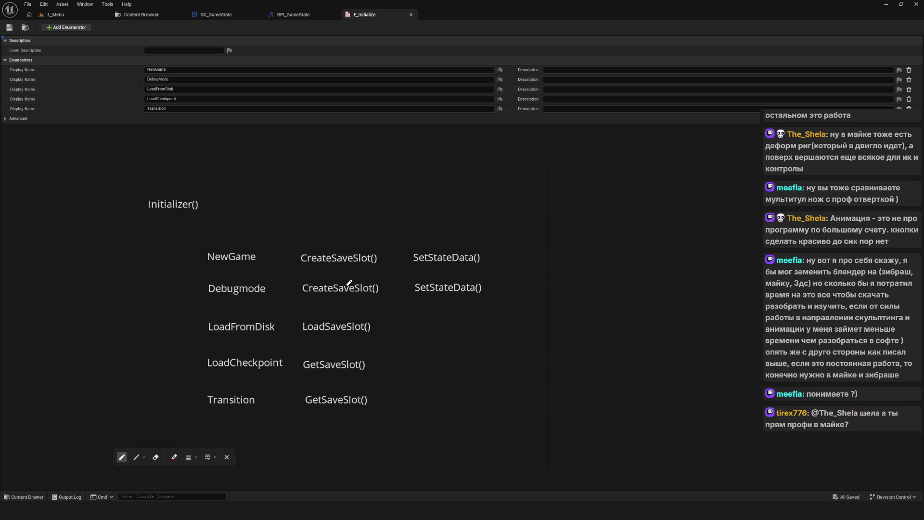
mouse_move(511, 174)
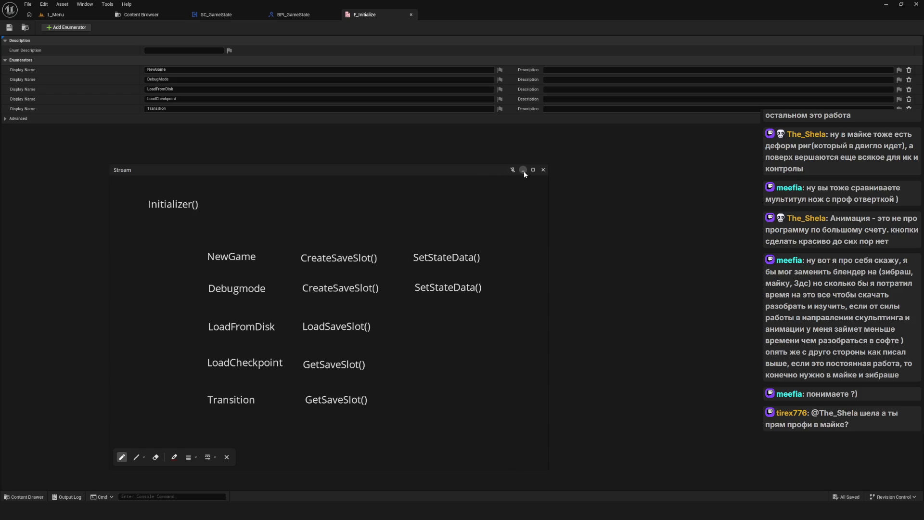
left_click(524, 171)
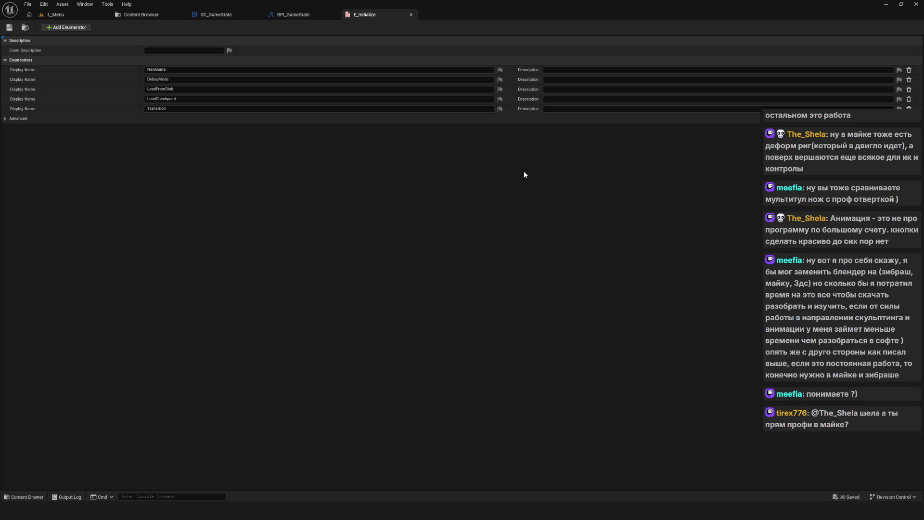
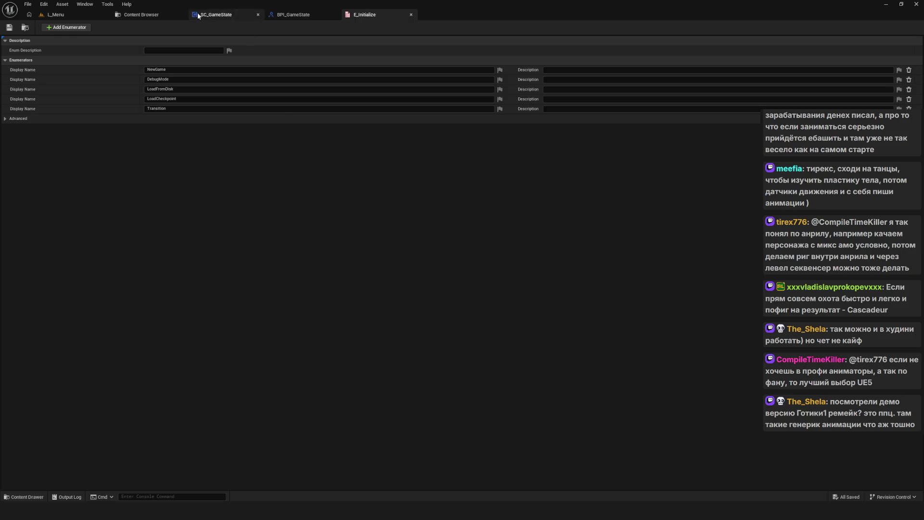
Check E_Initialize in the GameState Enums folder, then bring the L_Menu level viewport to the front.
left_click(158, 13)
left_click(392, 74)
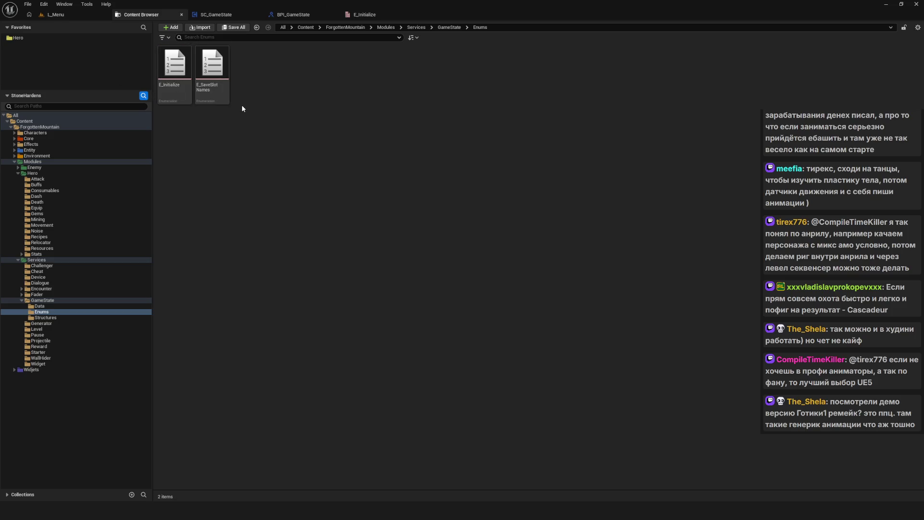
left_click(58, 14)
left_click(129, 18)
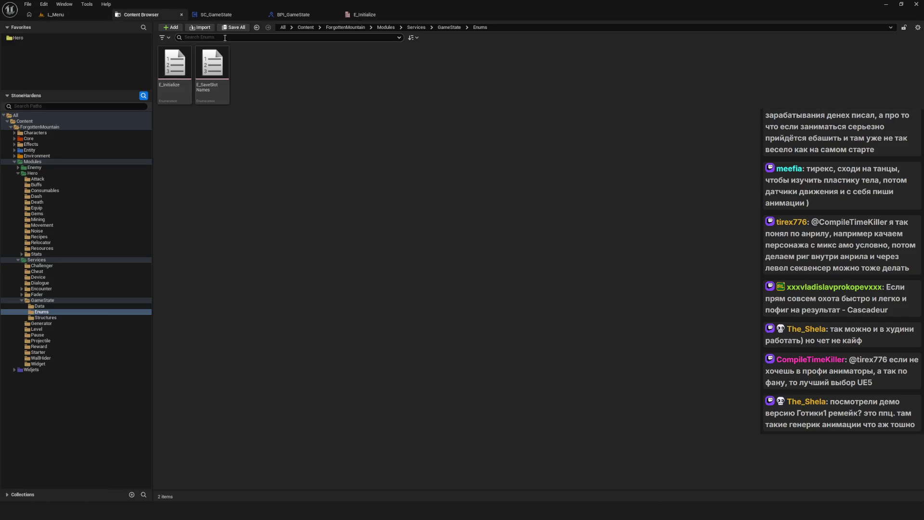
left_click(215, 15)
left_click(141, 14)
left_click(56, 15)
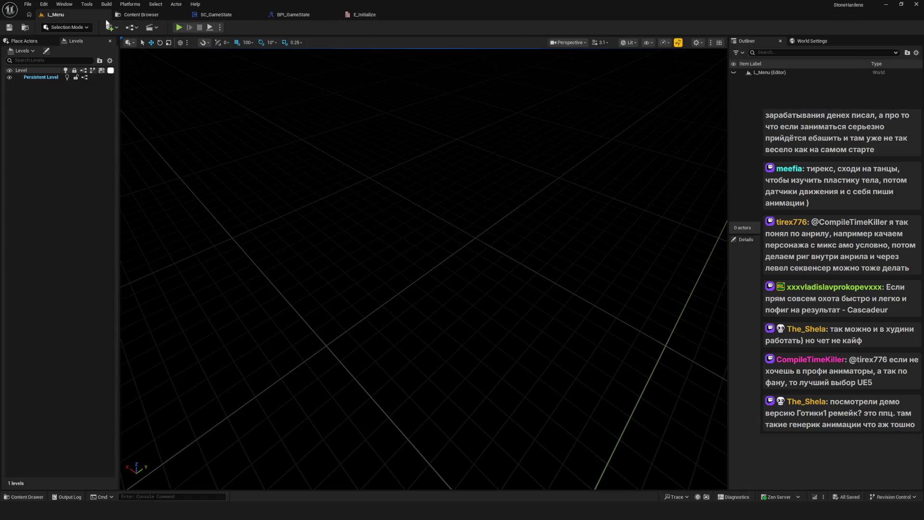
Switch the level editor to Animation Mode and widen the tools and outliner panels.
left_click(71, 28)
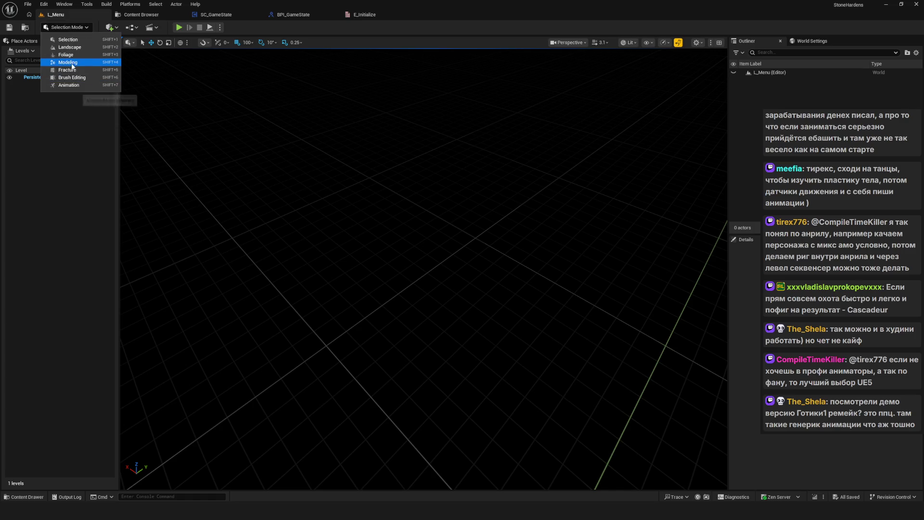
left_click(77, 85)
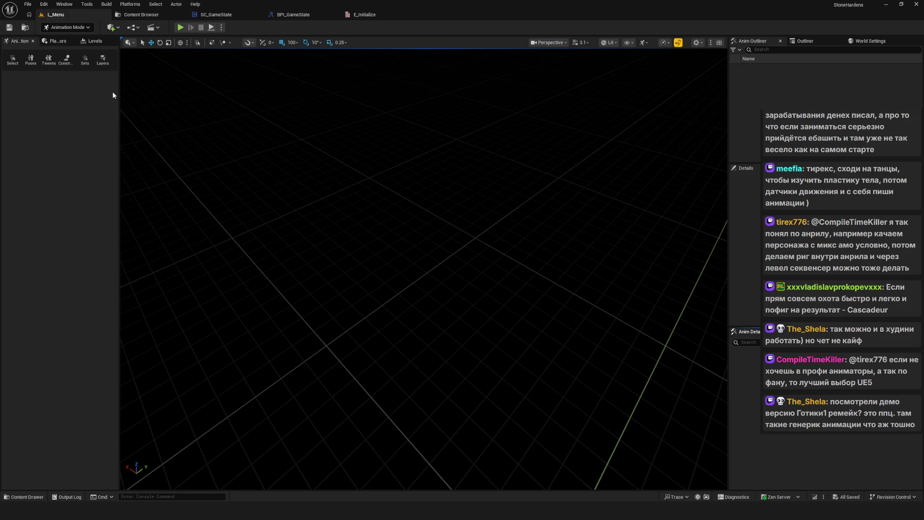
mouse_move(119, 93)
left_mouse_down()
mouse_move(205, 102)
mouse_move(149, 99)
left_mouse_up()
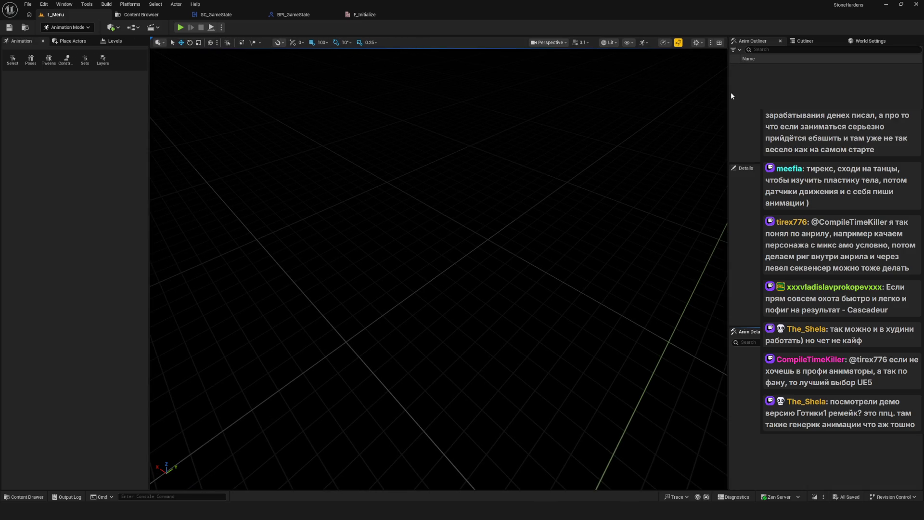
left_click_drag(729, 96, 459, 103)
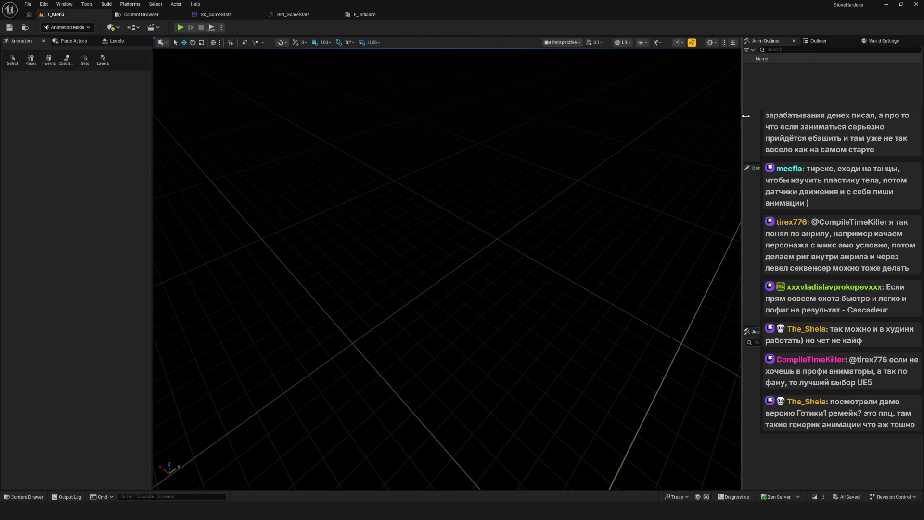
left_click(15, 64)
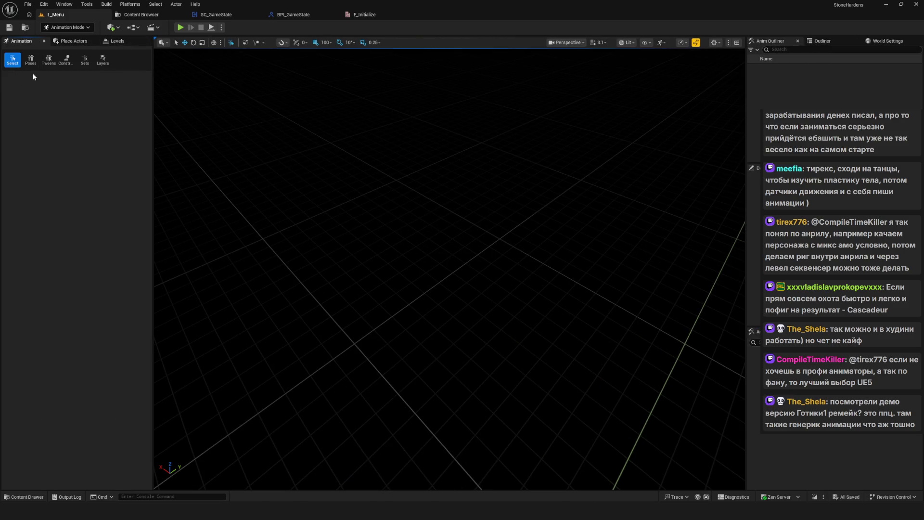
Open the Control Rig Poses window, move it aside, and close it.
left_click(30, 59)
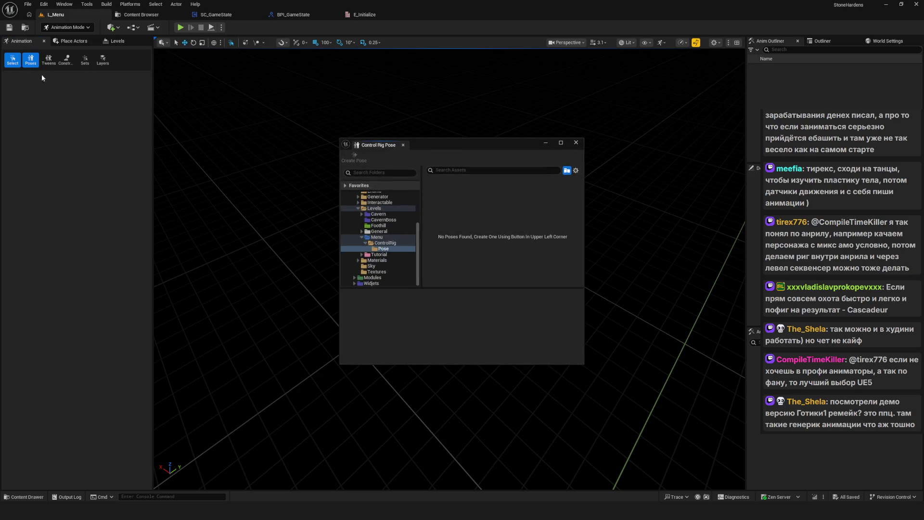
left_click_drag(472, 145, 330, 135)
scroll(235, 249, "up", 3)
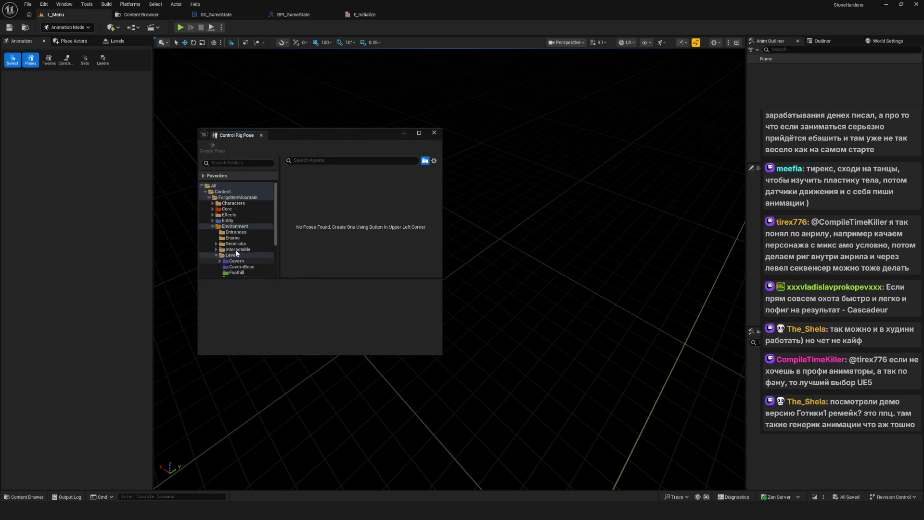
left_click(434, 133)
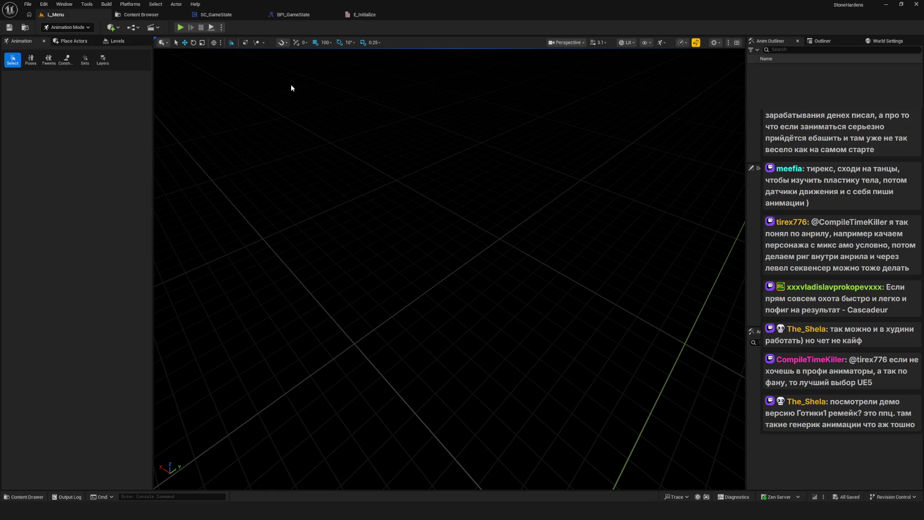
Return the editor to Selection Mode and widen the outliner slightly.
left_click(67, 26)
left_click(63, 37)
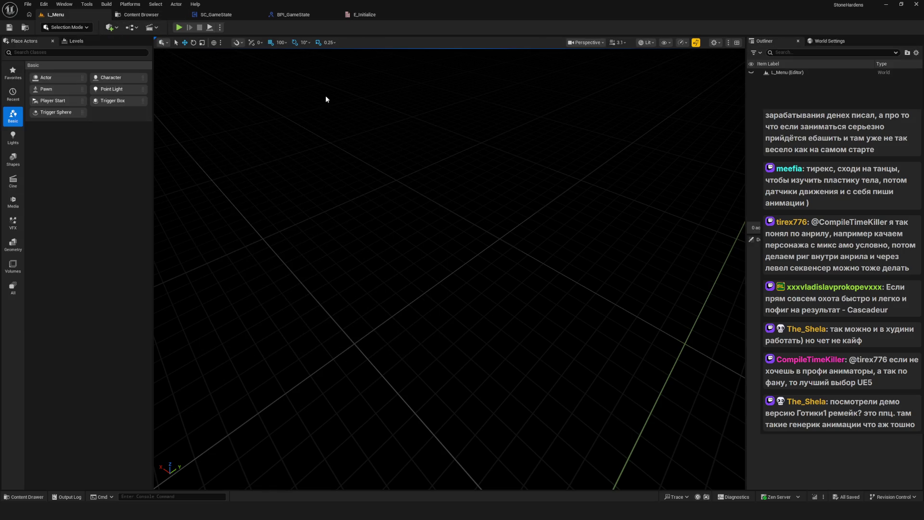
scroll(310, 237, "up", 3)
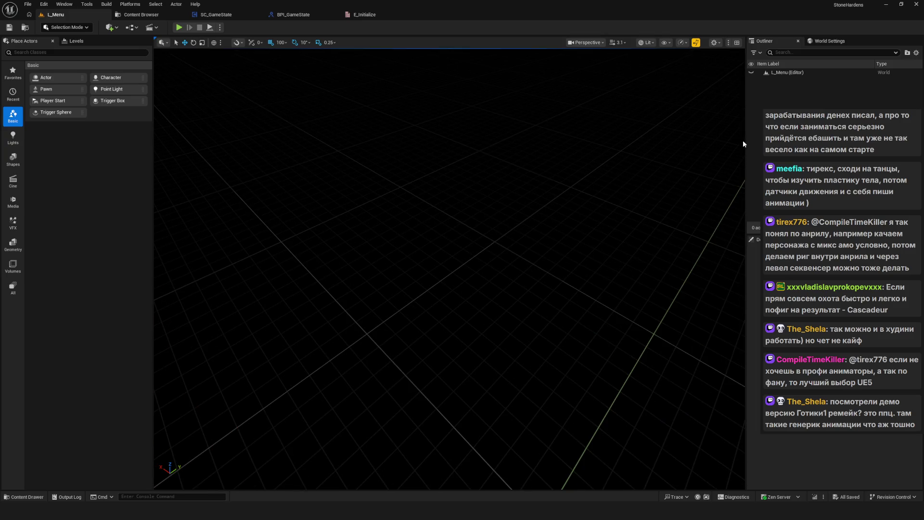
left_click_drag(746, 141, 735, 149)
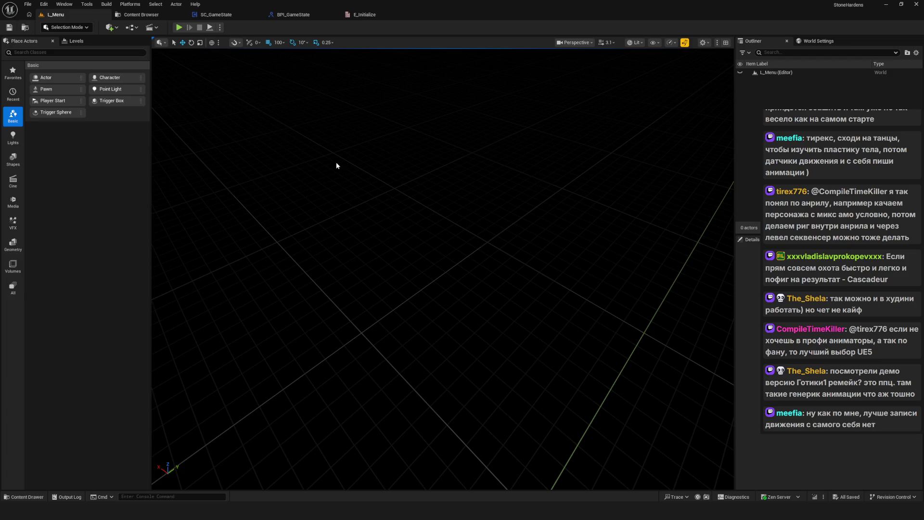
Look over the BPI_GameState and SC_GameState graphs, then show the Enums folder with E_Initialize and E_SaveSlotNames.
left_click(294, 14)
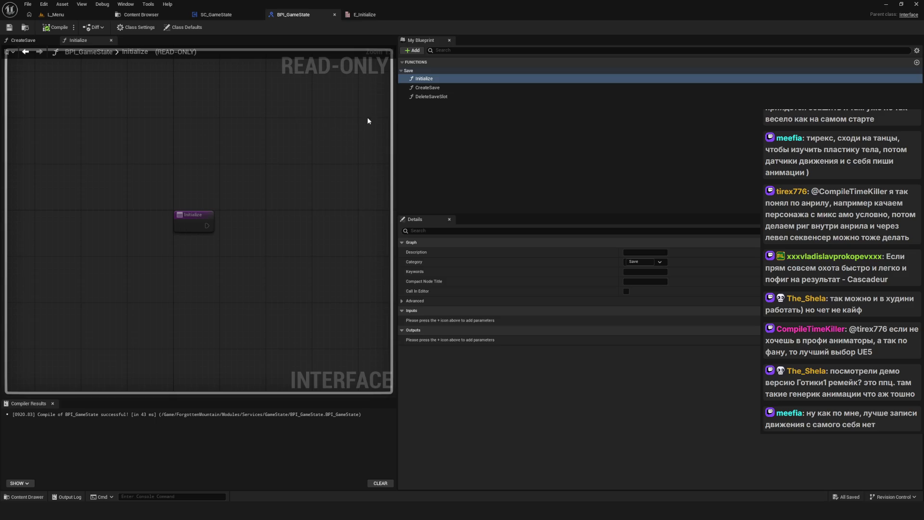
left_click_drag(396, 116, 516, 116)
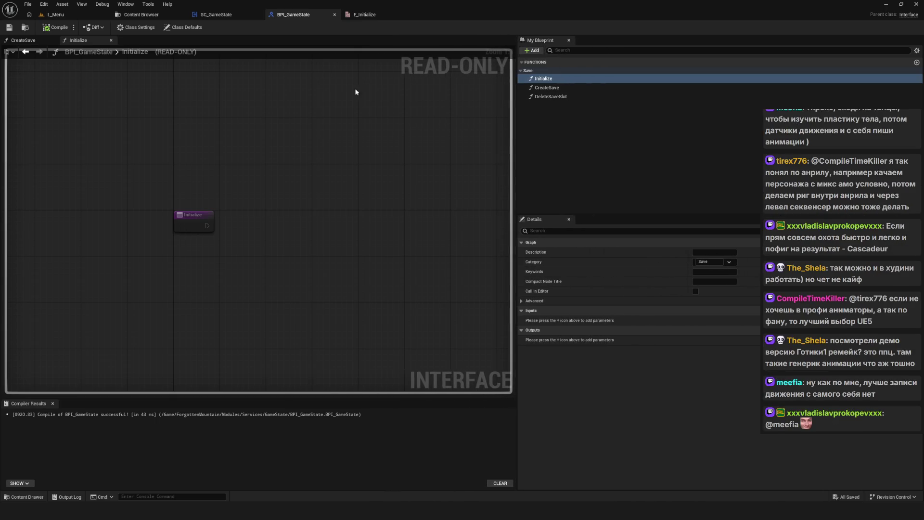
left_click(223, 16)
scroll(440, 191, "down", 6)
scroll(426, 186, "up", 3)
left_click(141, 15)
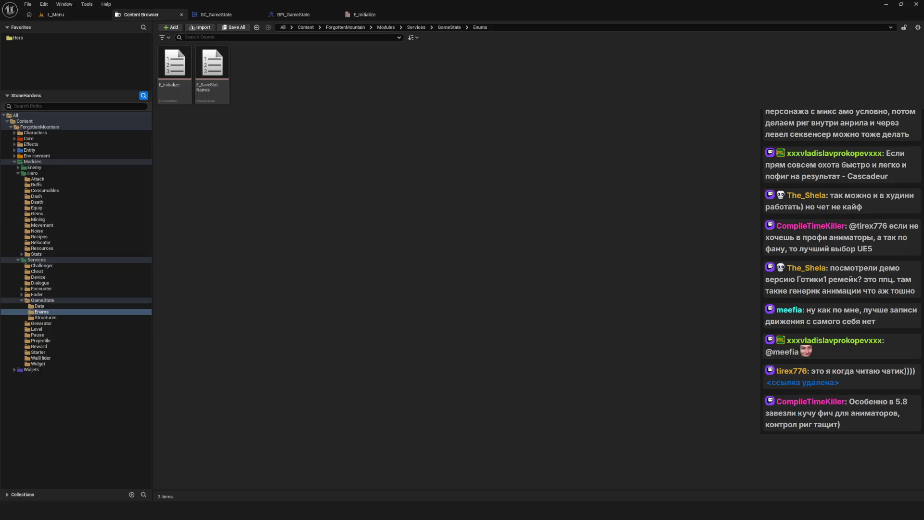
key("alt+Tab")
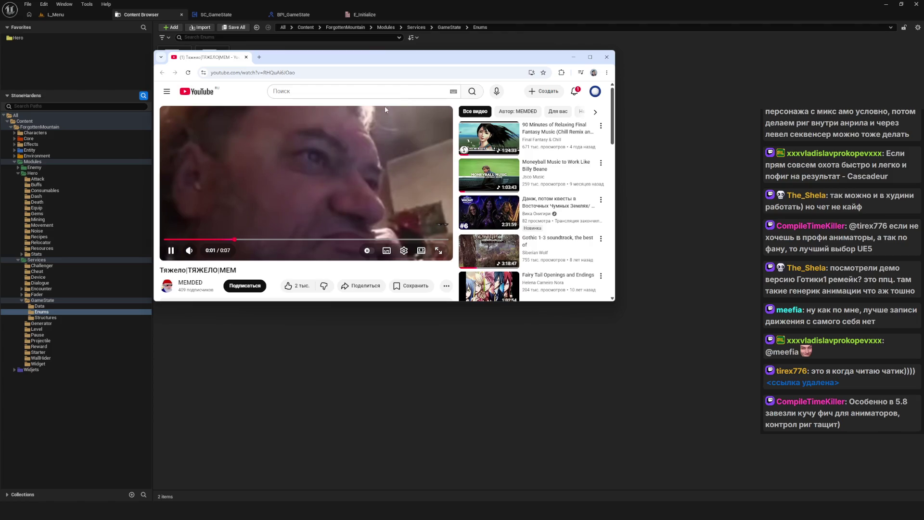
left_click(189, 250)
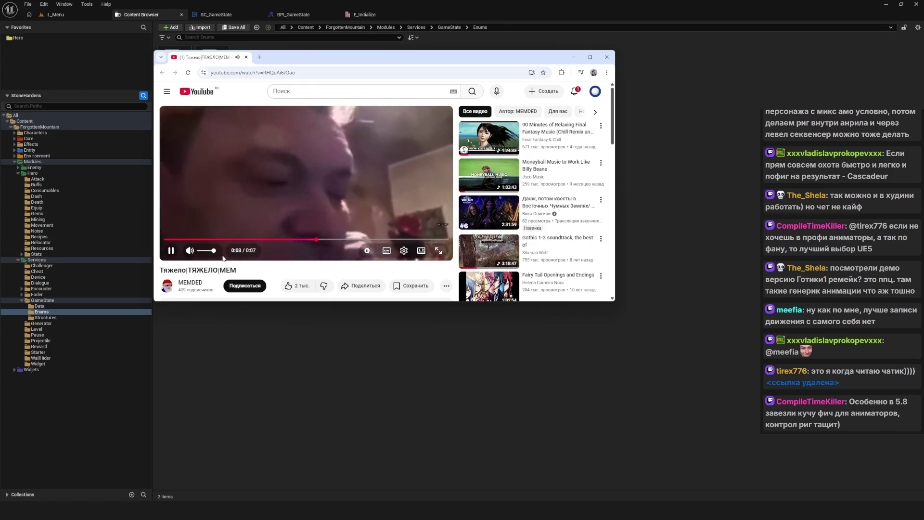
mouse_move(358, 57)
left_mouse_down()
mouse_move(456, 71)
mouse_move(449, 68)
left_mouse_up()
left_click(337, 68)
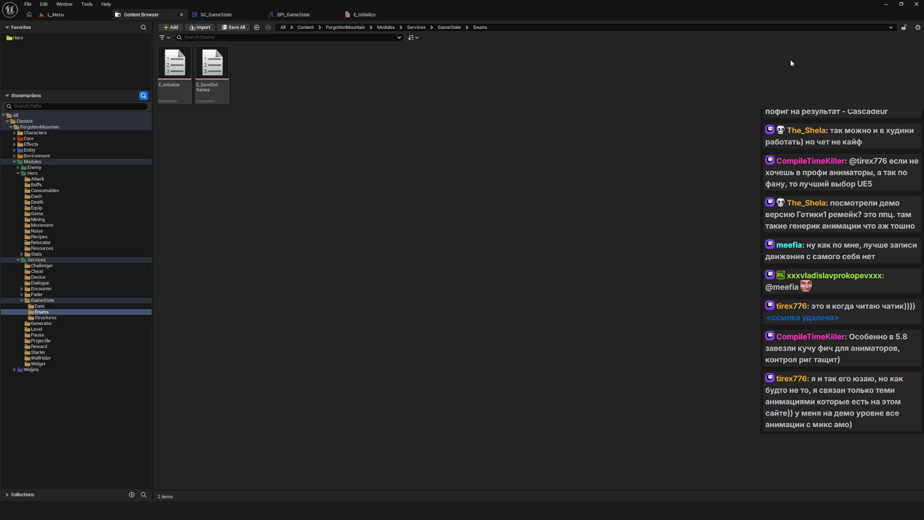
Add an Event Initialize node to the SC_GameState event graph.
left_click(212, 72)
left_click(291, 14)
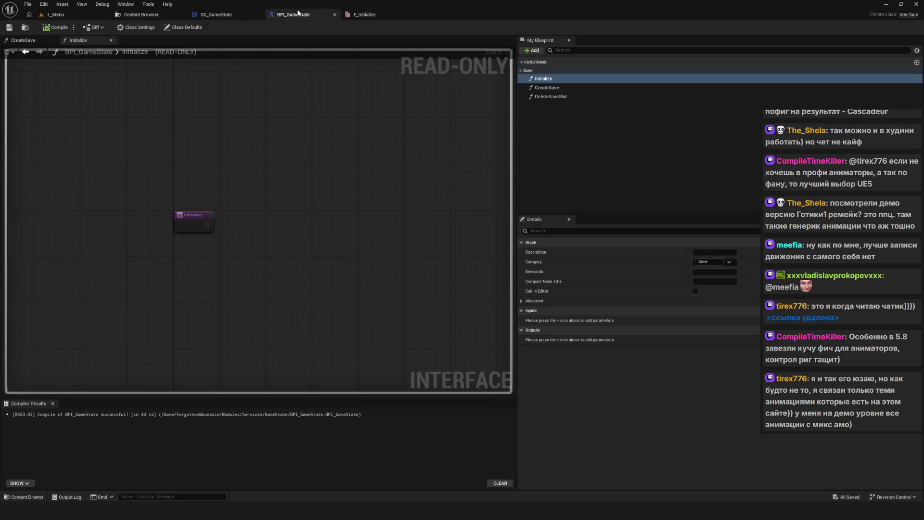
left_click(217, 14)
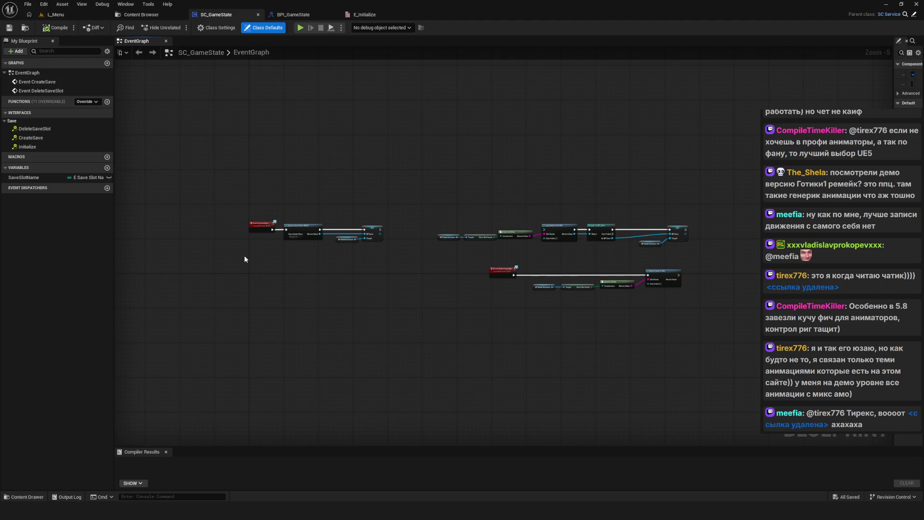
scroll(305, 273, "up", 6)
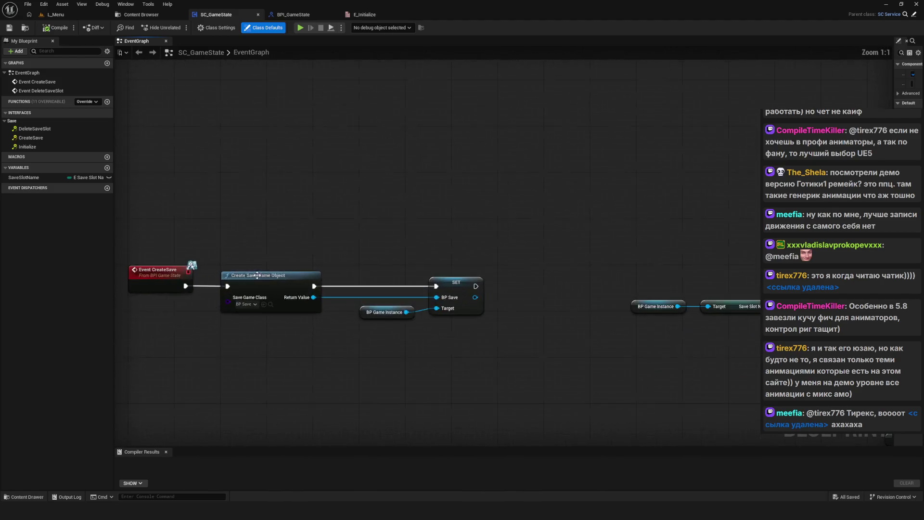
right_click(309, 148)
double_click(29, 146)
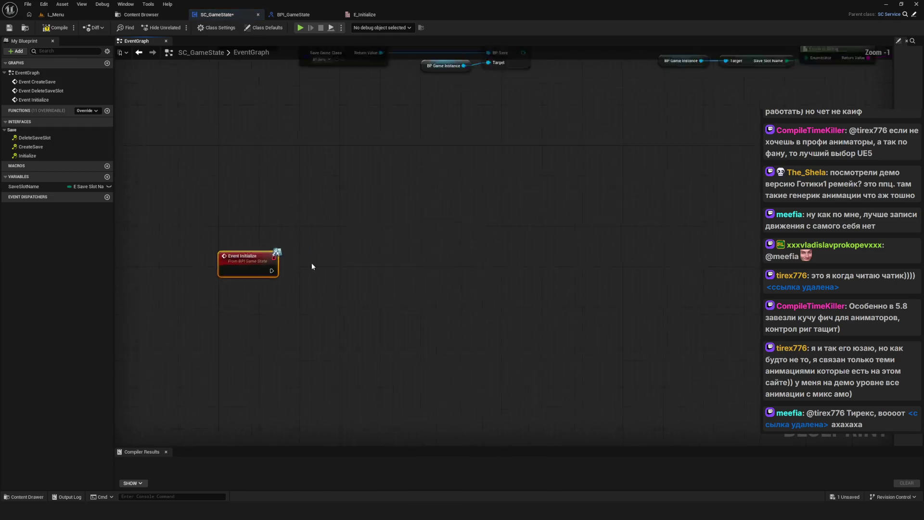
Give BPI_GameState's Initialize function a new E_Initialize input and compile the interface.
double_click(276, 210)
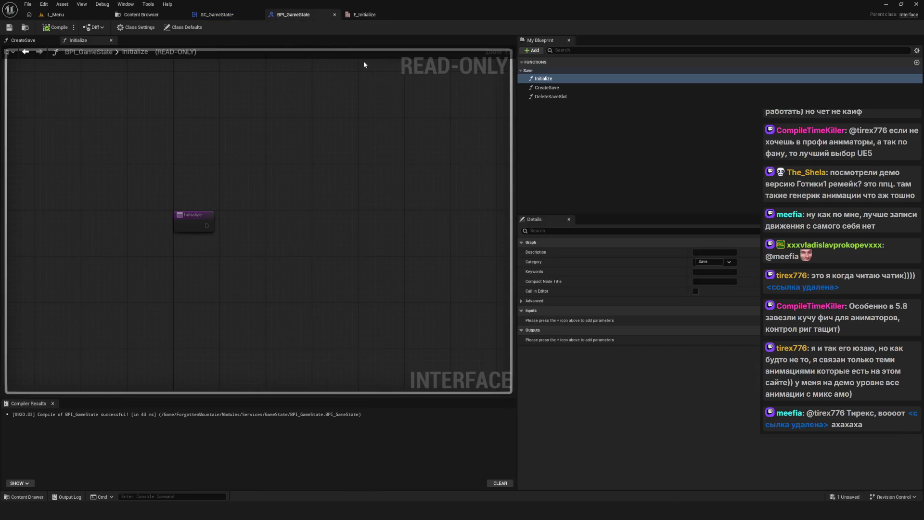
left_click(544, 78)
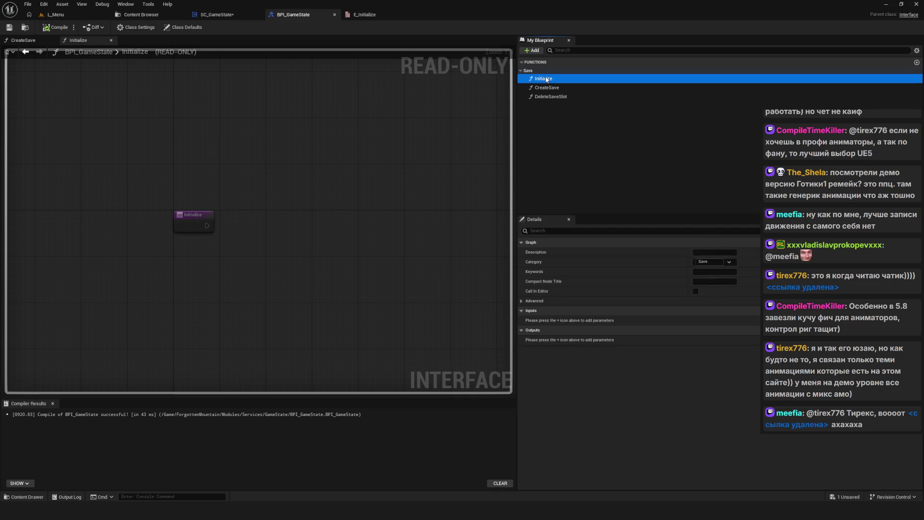
left_click(756, 310)
left_click(707, 320)
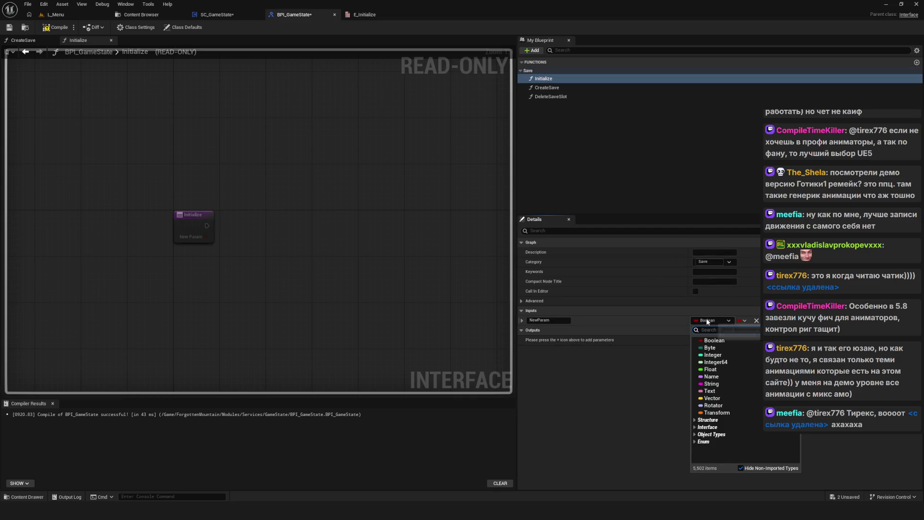
type("E_in")
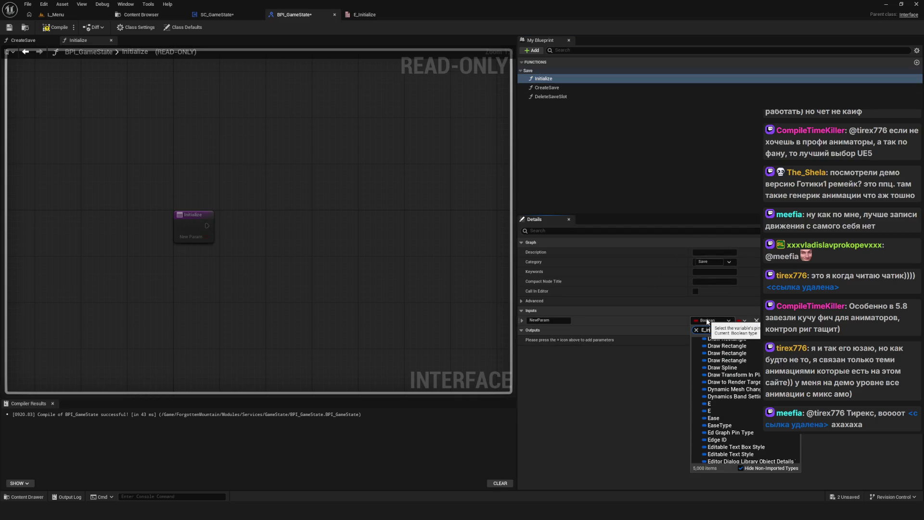
type("it")
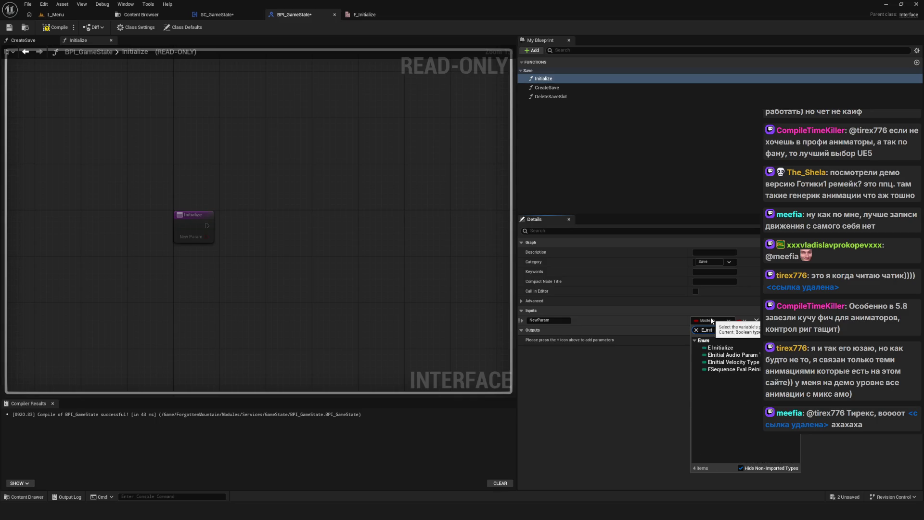
left_click(720, 346)
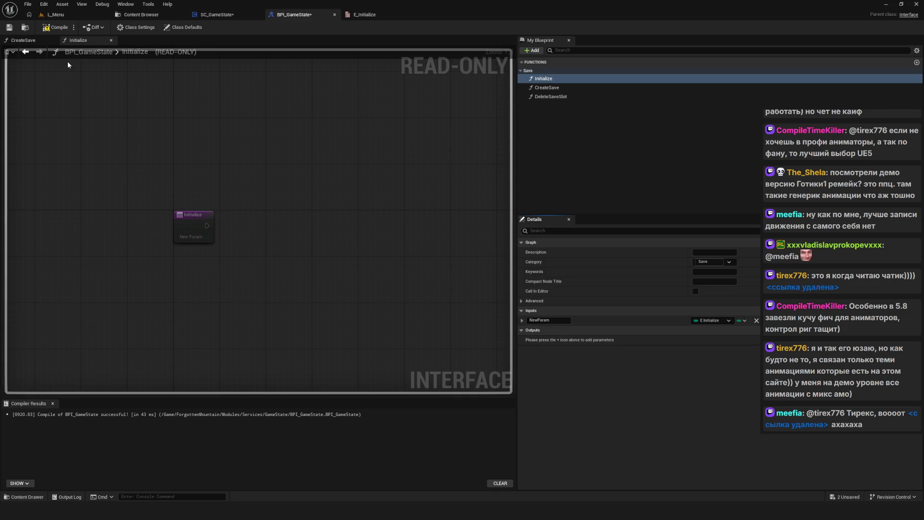
left_click(10, 28)
key("Home")
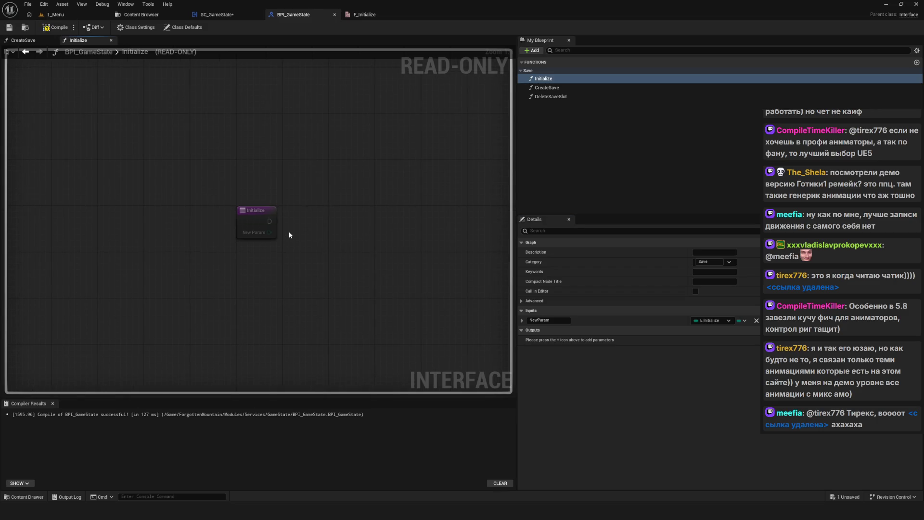
Try out names for the new Initialize input, clearing each attempt.
left_click(549, 320)
key("BackSpace")
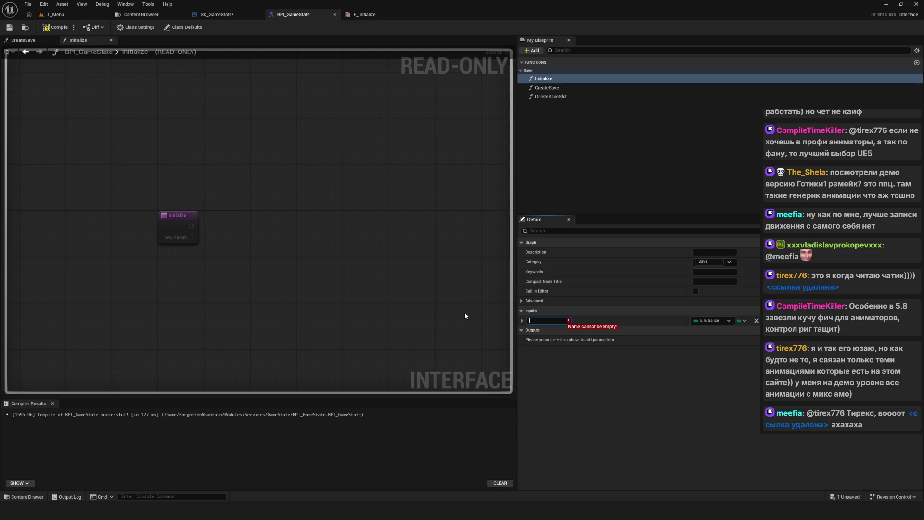
type("Stat")
key("BackSpace")
key("BackSpace")
key("BackSpace")
type("Ga")
key("BackSpace")
key("BackSpace")
key("BackSpace")
Mark up the Initializer() case notes in red, erase the marks, and move the notes window up-left.
key("alt+Tab")
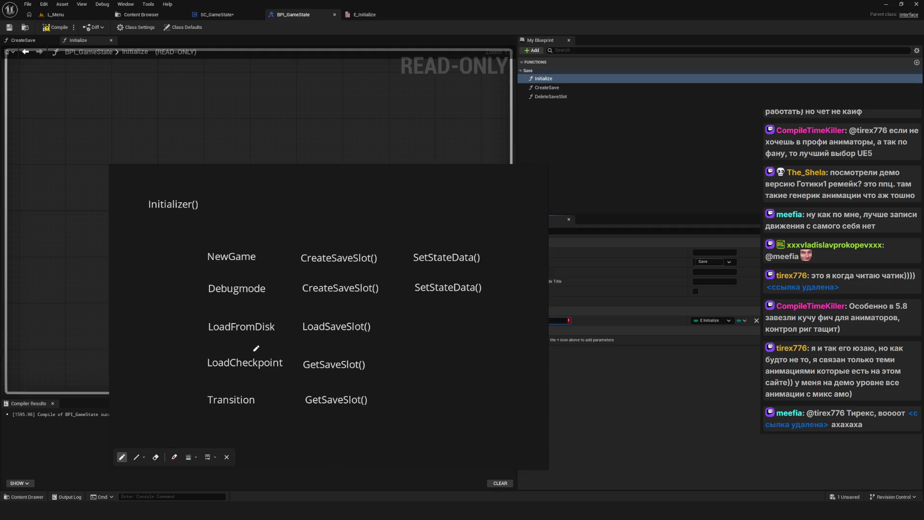
mouse_move(197, 236)
left_mouse_down()
mouse_move(201, 423)
mouse_move(202, 269)
left_mouse_up()
mouse_move(135, 342)
left_mouse_down()
mouse_move(168, 347)
mouse_move(152, 332)
mouse_move(170, 331)
mouse_move(165, 326)
mouse_move(173, 347)
left_mouse_up()
key("e")
mouse_move(431, 177)
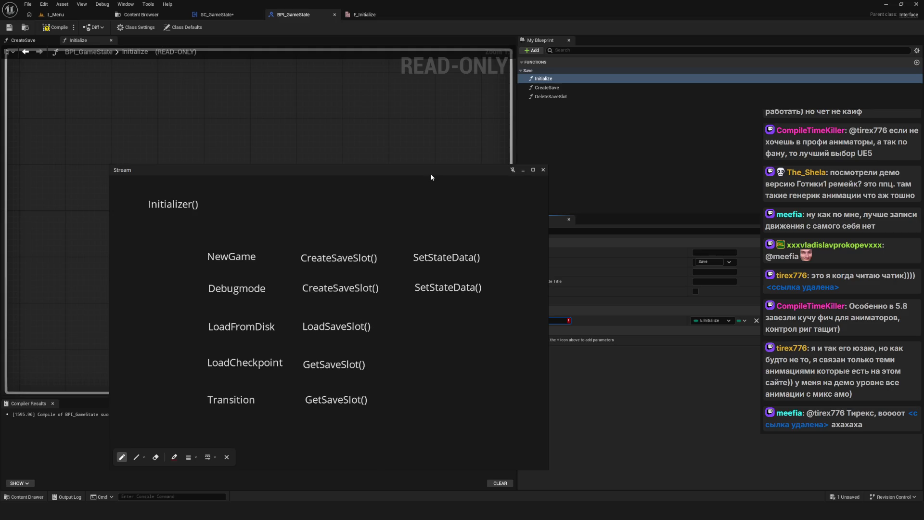
mouse_move(350, 173)
left_mouse_down()
mouse_move(294, 153)
mouse_move(318, 170)
left_mouse_up()
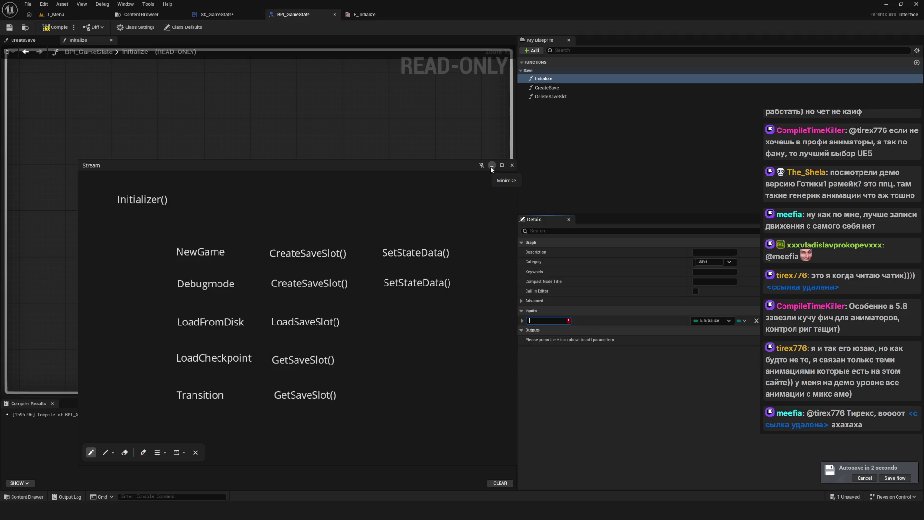
Name the Initialize input 'Situation' and compile BPI_GameState.
left_click(491, 165)
type("Situation")
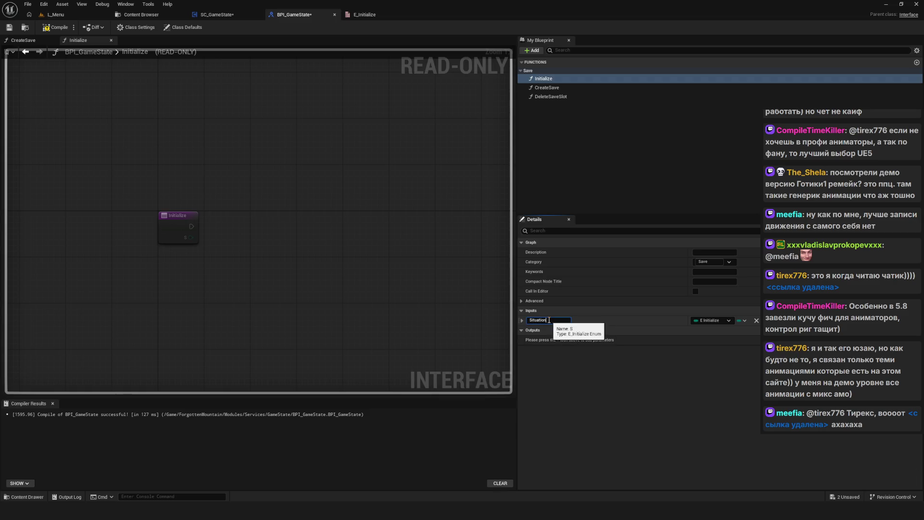
key("Return")
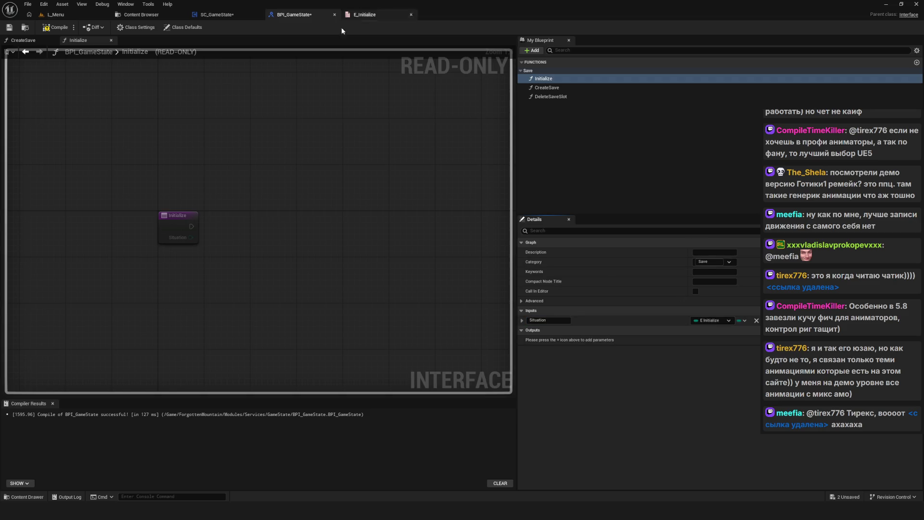
left_click(58, 27)
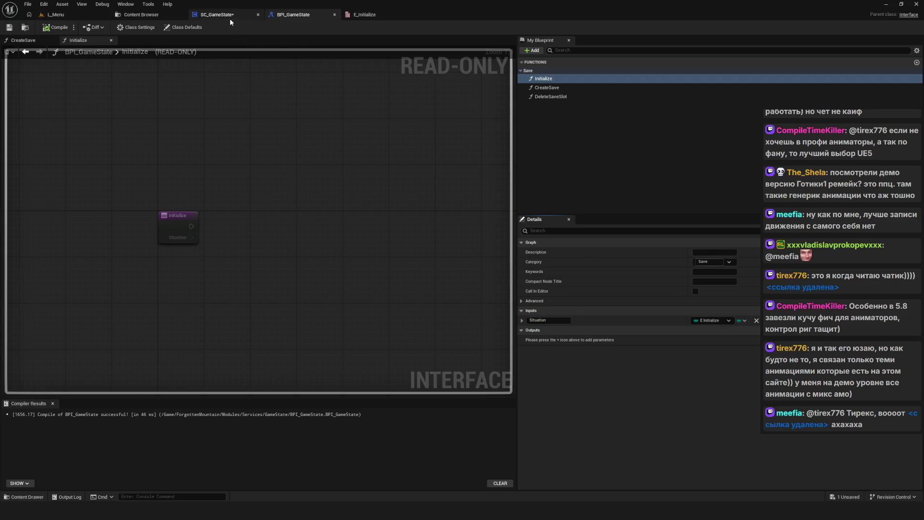
Move Event Initialize higher in the SC_GameState graph and save the blueprint.
left_click(231, 19)
scroll(326, 300, "down", 4)
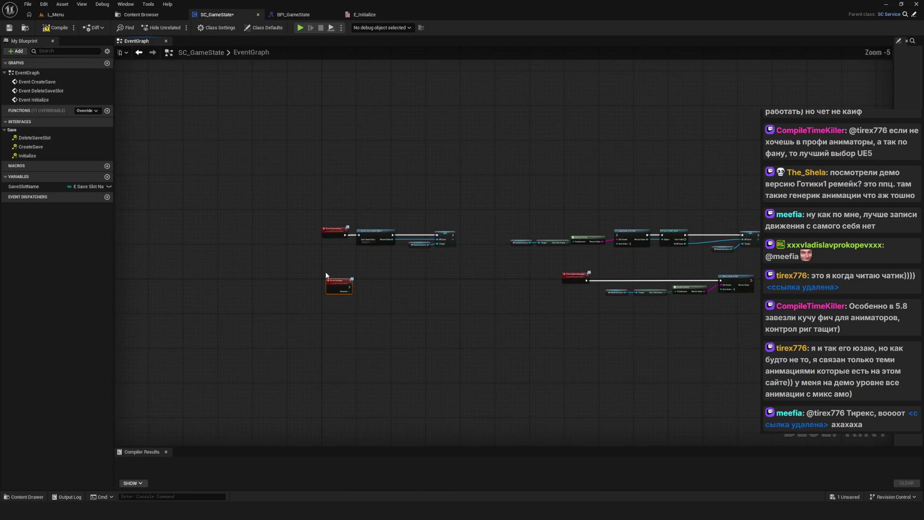
left_click_drag(310, 345, 306, 205)
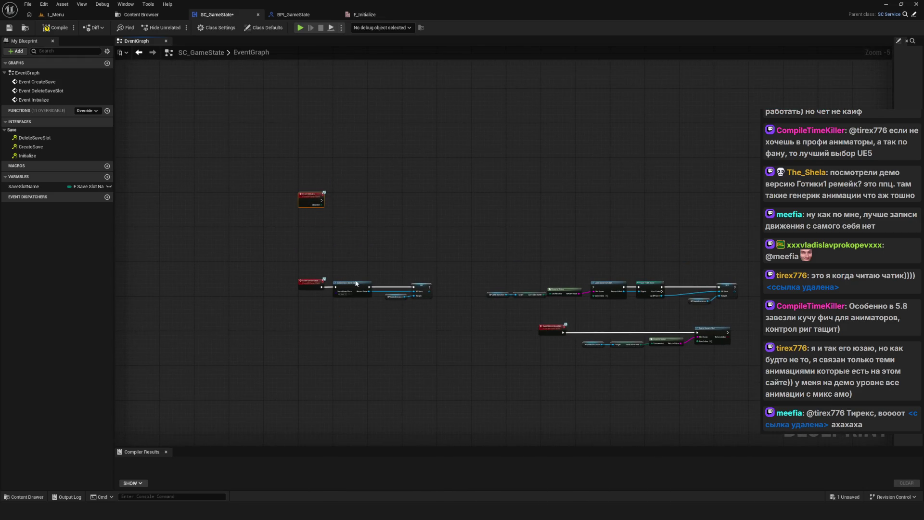
scroll(355, 283, "up", 3)
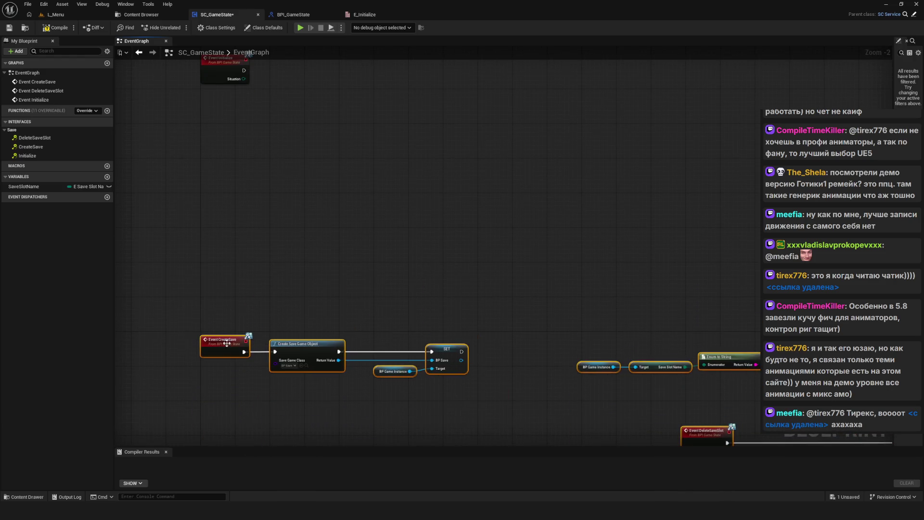
key("Home")
key("ctrl+s")
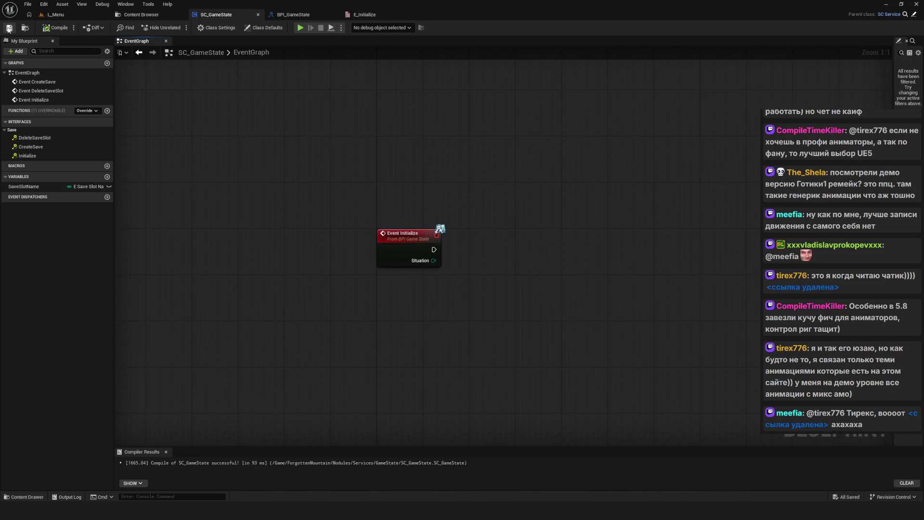
Connect the Situation pin to a new Switch on E_Initialize node placed to its right.
left_click_drag(258, 223, 318, 223)
type("sdwi")
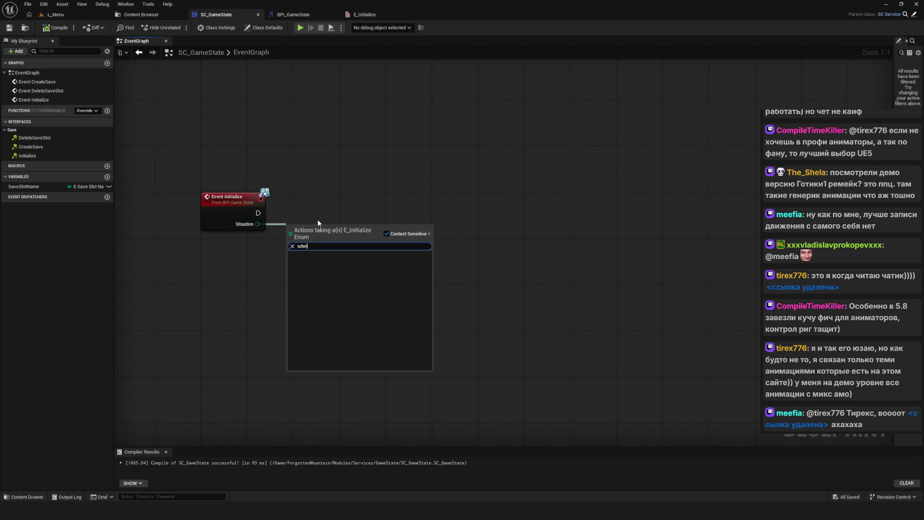
key("BackSpace")
key("BackSpace")
key("BackSpace")
type("switch")
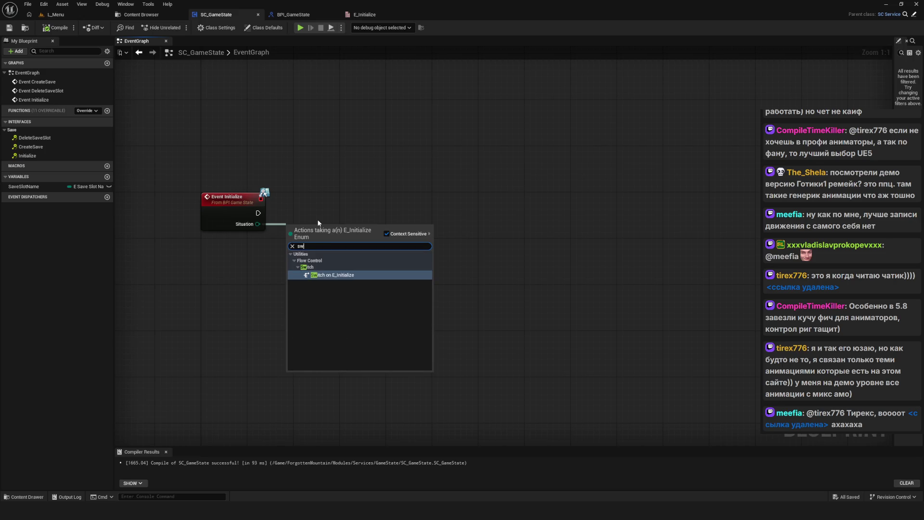
key("Return")
mouse_move(313, 221)
left_mouse_down()
mouse_move(345, 202)
mouse_move(313, 202)
left_mouse_up()
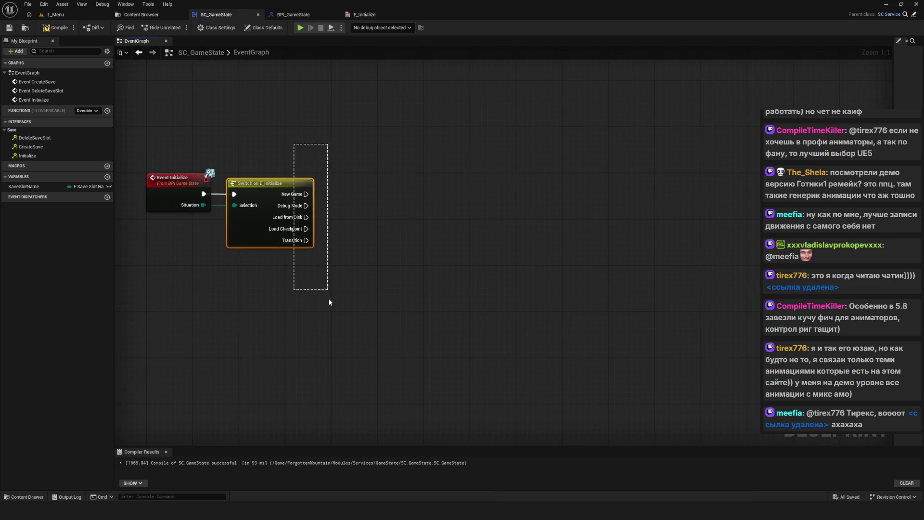
left_click_drag(264, 185, 322, 185)
left_click_drag(366, 256, 443, 270)
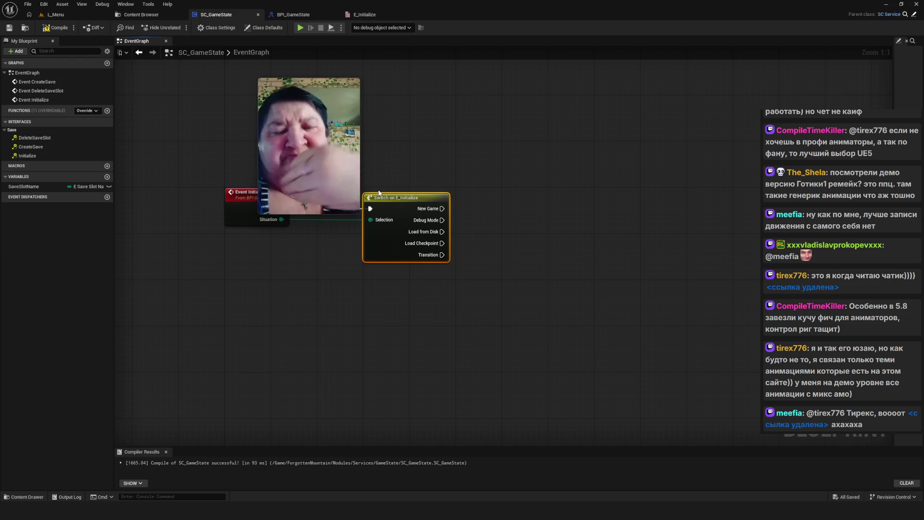
Close the YouTube picture-in-picture video covering the graph and recentre the nodes.
mouse_move(345, 100)
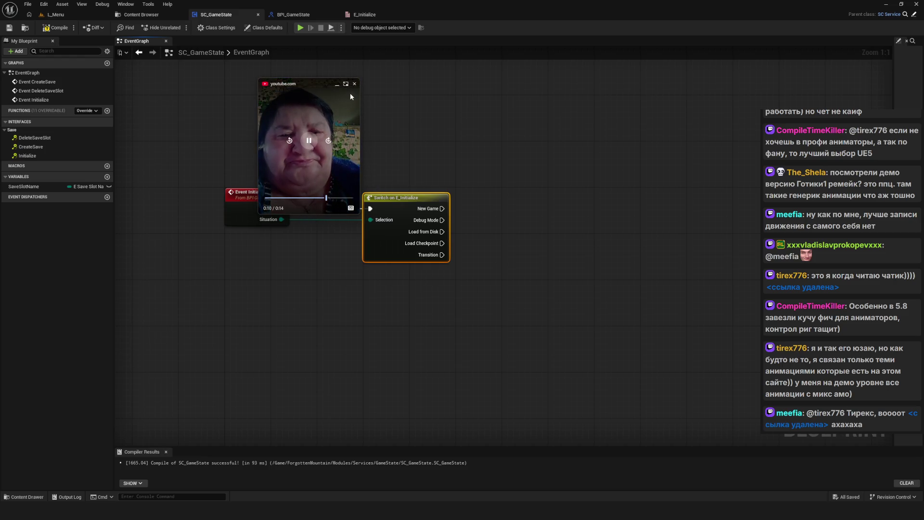
left_click(355, 84)
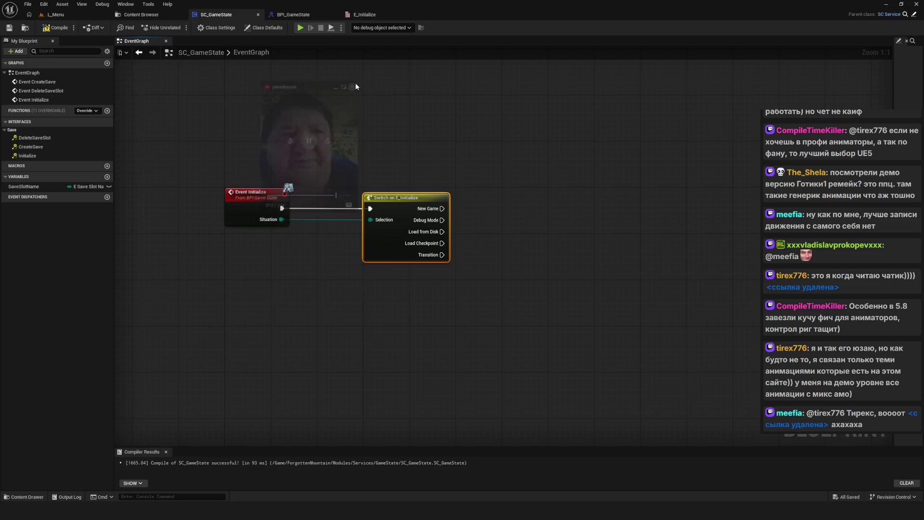
mouse_move(284, 235)
left_mouse_down()
mouse_move(309, 250)
mouse_move(407, 267)
mouse_move(332, 276)
left_mouse_up()
Realign the Switch on E_Initialize node and close the second floating video window.
left_click(56, 27)
mouse_move(256, 140)
left_mouse_down()
mouse_move(430, 330)
mouse_move(447, 333)
left_mouse_up()
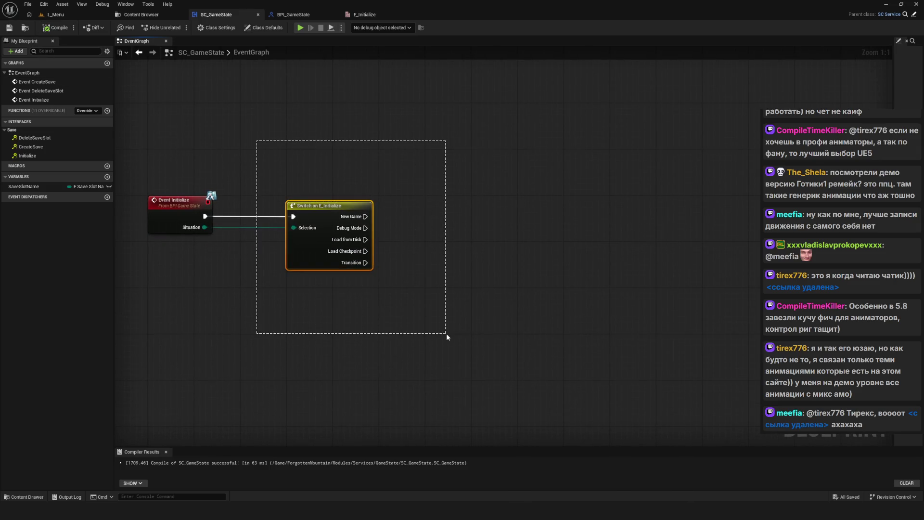
mouse_move(304, 209)
left_mouse_down()
mouse_move(260, 203)
mouse_move(266, 212)
left_mouse_up()
left_click_drag(520, 243, 555, 244)
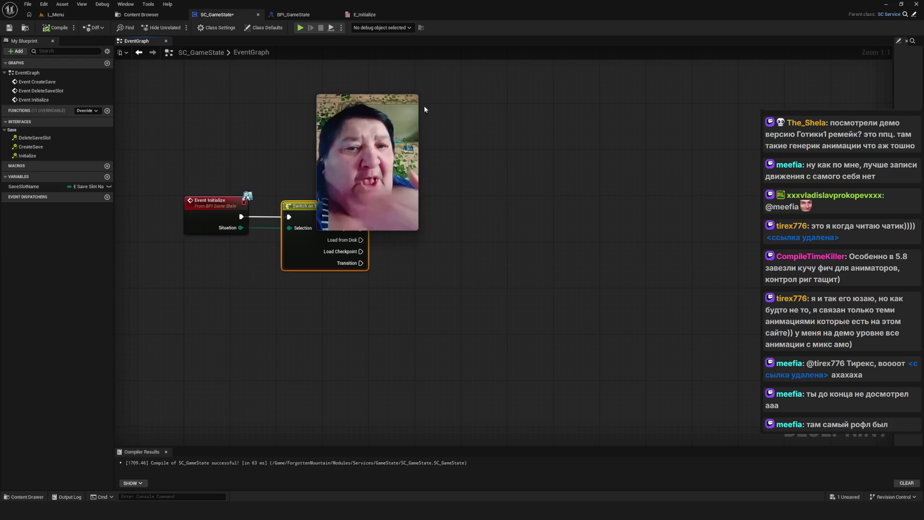
left_click(412, 101)
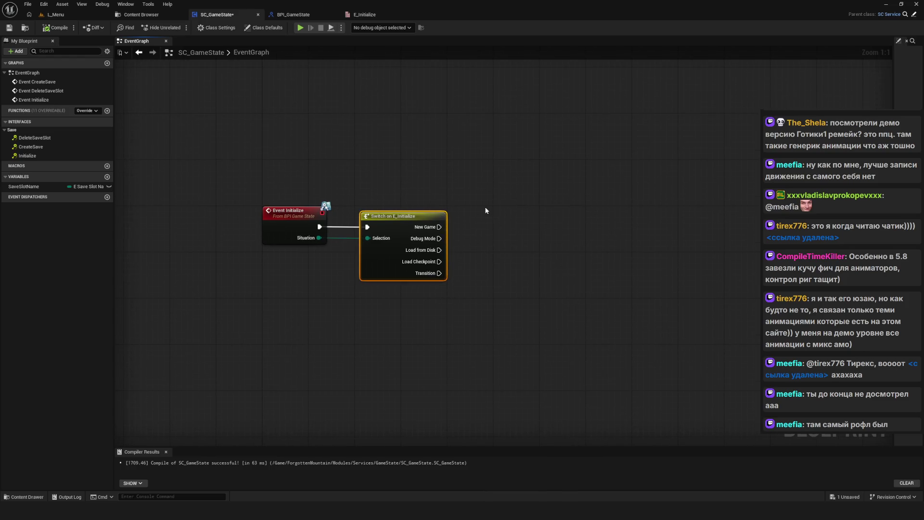
mouse_move(463, 221)
left_mouse_down()
mouse_move(264, 250)
mouse_move(402, 292)
mouse_move(309, 257)
left_mouse_up()
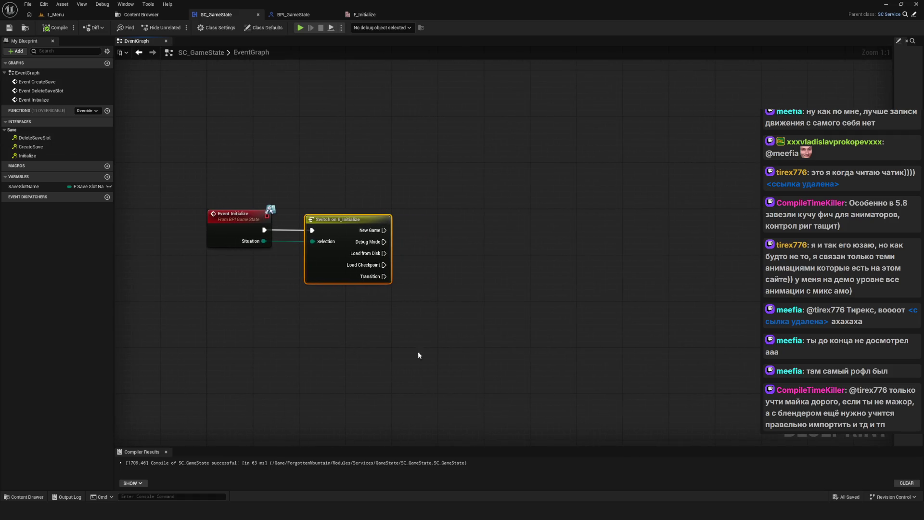
Raise the Switch on E_Initialize node level with Event Initialize.
left_click_drag(288, 236, 308, 246)
left_click_drag(289, 317, 262, 244)
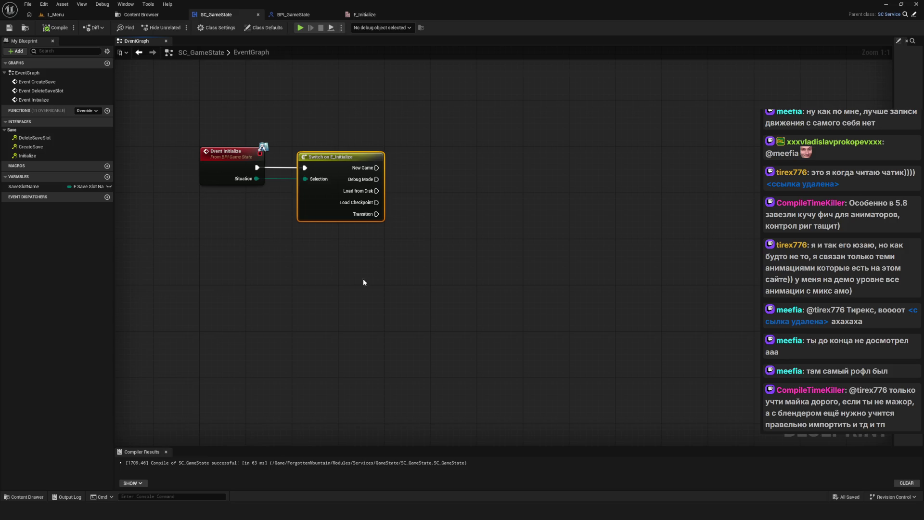
left_click_drag(363, 281, 350, 300)
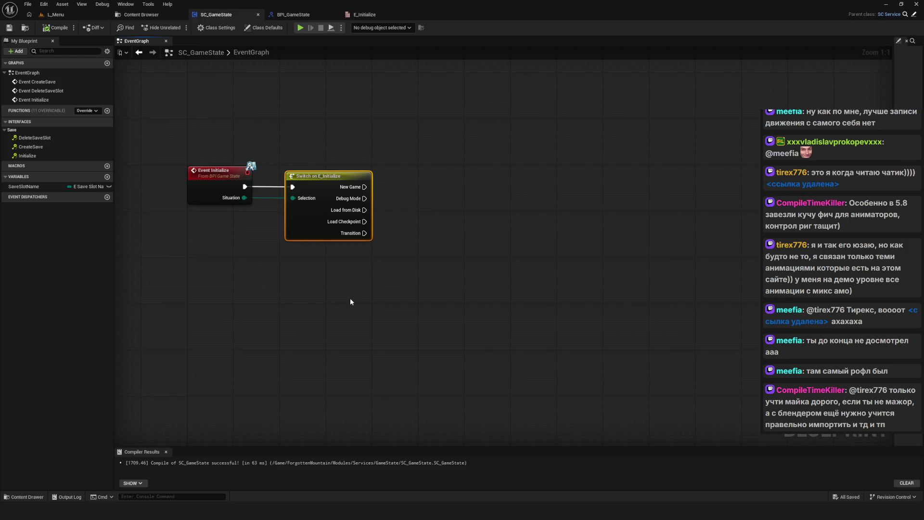
left_click_drag(326, 299, 282, 296)
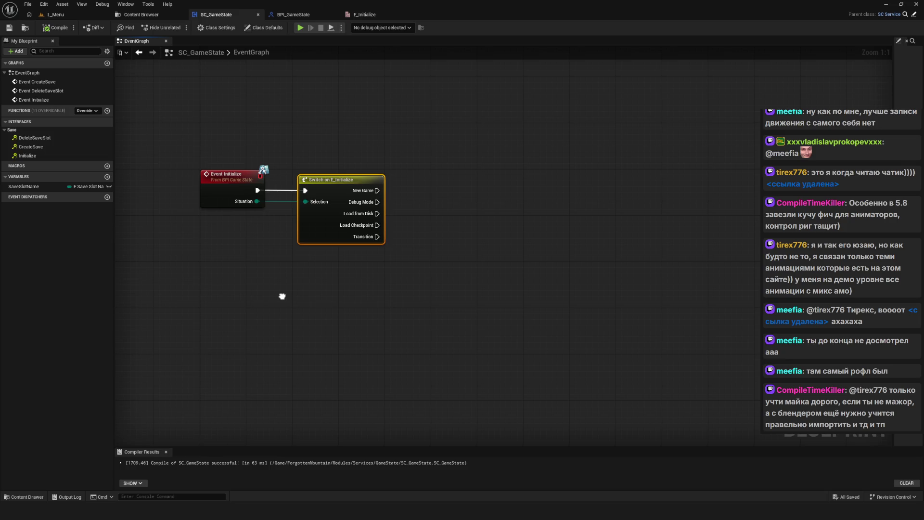
left_click_drag(282, 296, 288, 298)
mouse_move(337, 192)
left_mouse_down()
mouse_move(336, 177)
mouse_move(335, 187)
left_mouse_up()
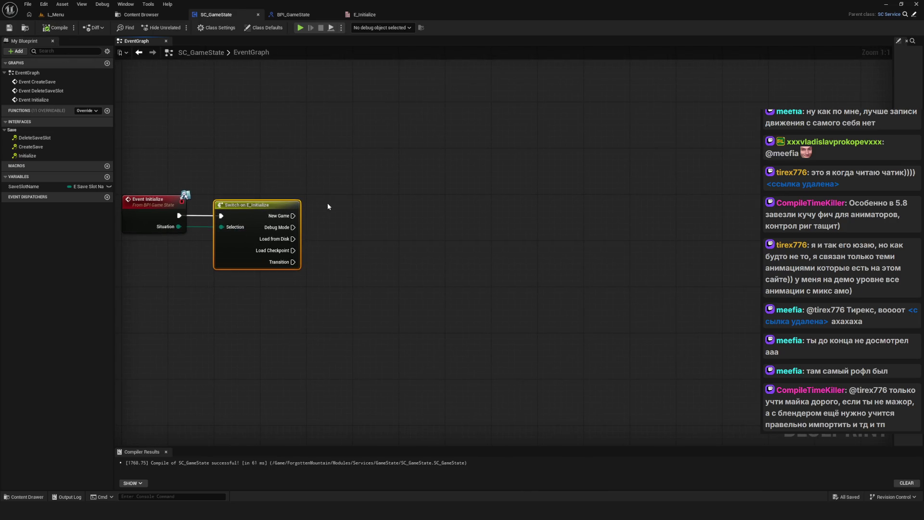
scroll(260, 233, "down", 1)
scroll(398, 190, "up", 1)
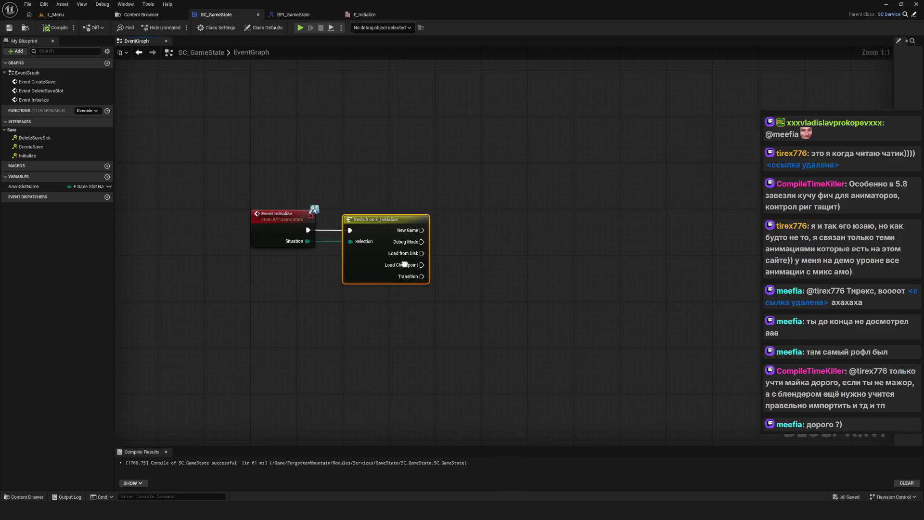
Move both Initialize nodes up-left, frame the Switch node, and pan toward the CreateSave chain.
mouse_move(450, 351)
left_mouse_down()
mouse_move(383, 317)
mouse_move(327, 187)
left_mouse_up()
scroll(363, 258, "down", 7)
key("f")
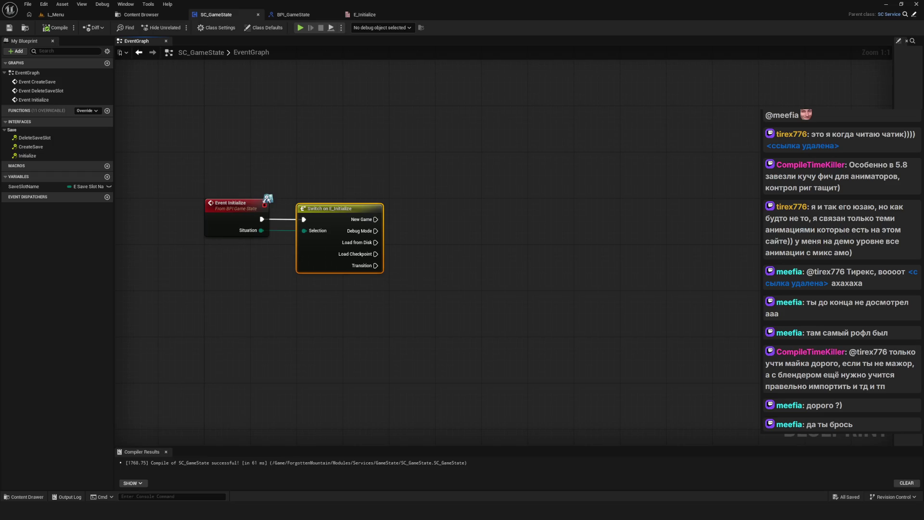
mouse_move(318, 178)
left_mouse_down()
mouse_move(339, 179)
mouse_move(223, 173)
left_mouse_up()
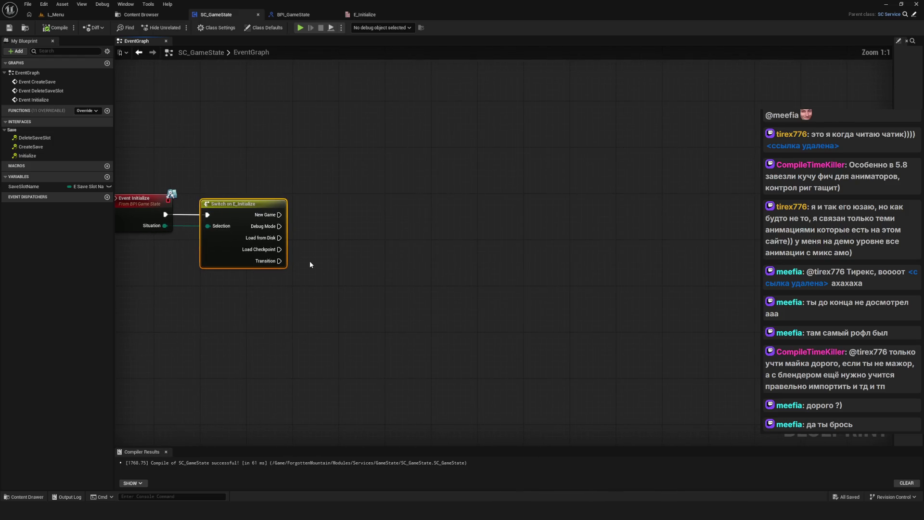
mouse_move(308, 273)
left_mouse_down()
mouse_move(305, 266)
mouse_move(380, 281)
left_mouse_up()
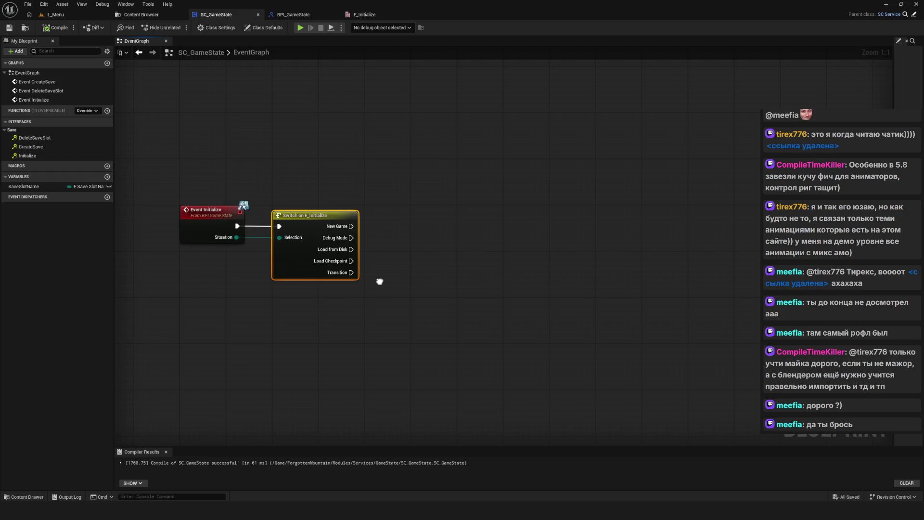
mouse_move(317, 218)
left_mouse_down()
mouse_move(438, 220)
mouse_move(331, 220)
mouse_move(360, 175)
mouse_move(428, 289)
mouse_move(389, 303)
left_mouse_up()
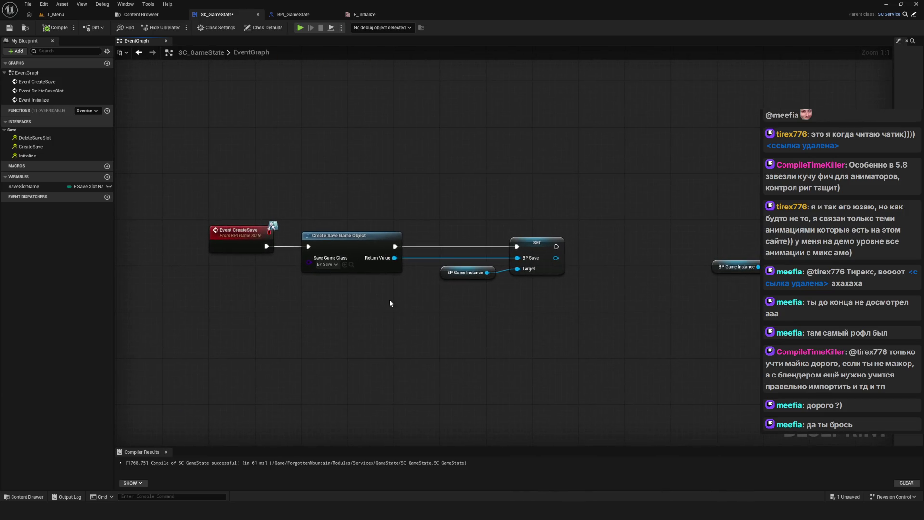
Select the Create Save Game Object, SET and BP Game Instance nodes and survey the graph.
mouse_move(241, 287)
left_mouse_down()
mouse_move(179, 353)
mouse_move(188, 356)
left_mouse_up()
left_click_drag(287, 253, 593, 378)
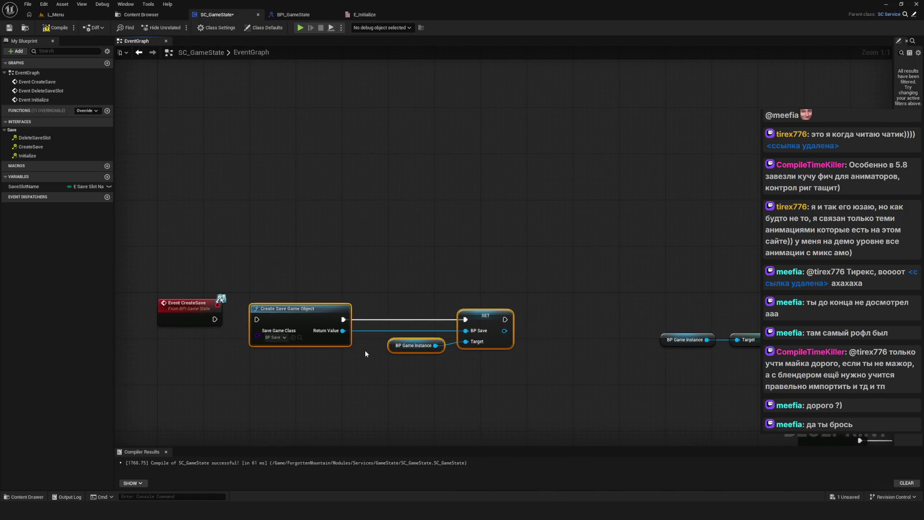
scroll(365, 351, "down", 5)
scroll(348, 299, "up", 3)
left_click_drag(384, 344, 364, 376)
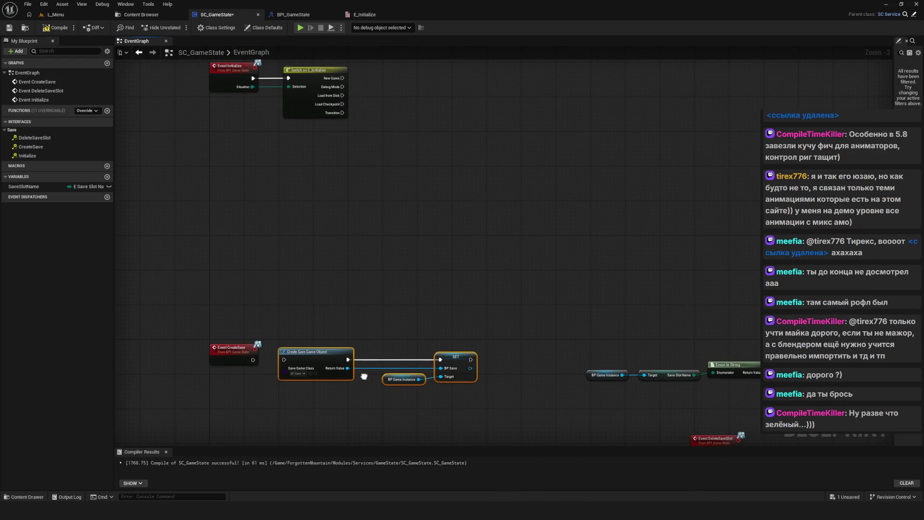
left_click_drag(364, 376, 366, 380)
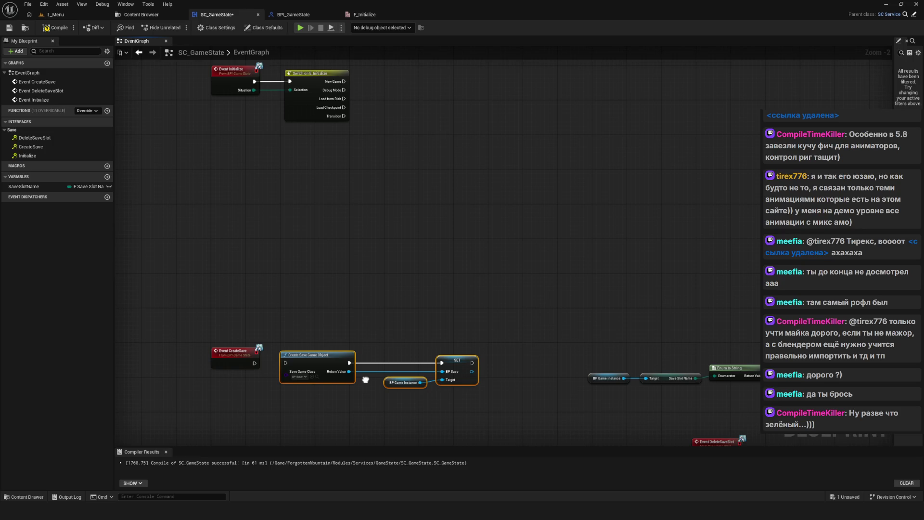
mouse_move(365, 380)
left_mouse_down()
mouse_move(364, 327)
mouse_move(330, 335)
left_mouse_up()
scroll(357, 288, "down", 4)
scroll(327, 305, "up", 2)
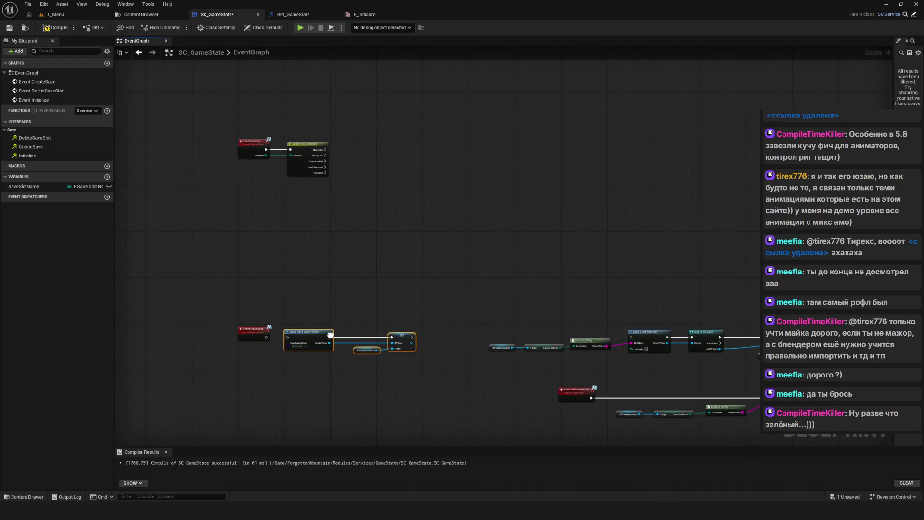
scroll(330, 335, "up", 2)
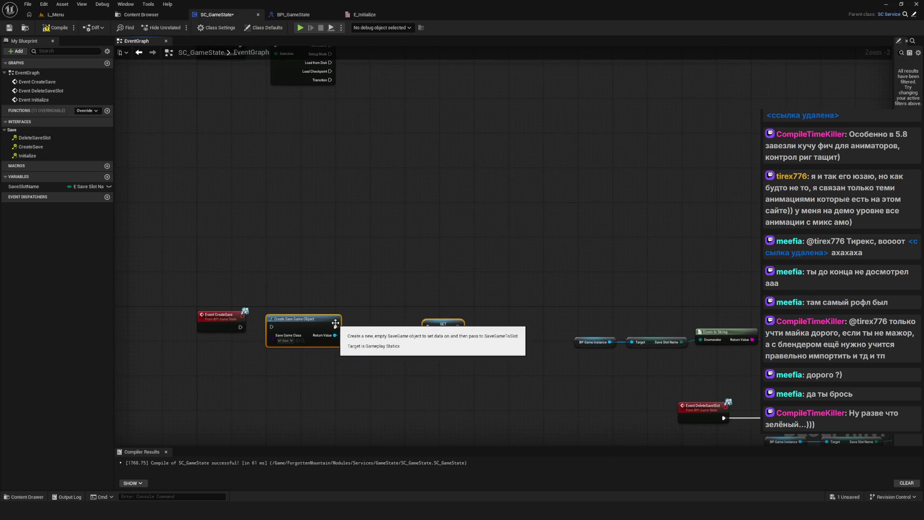
left_click_drag(362, 309, 346, 355)
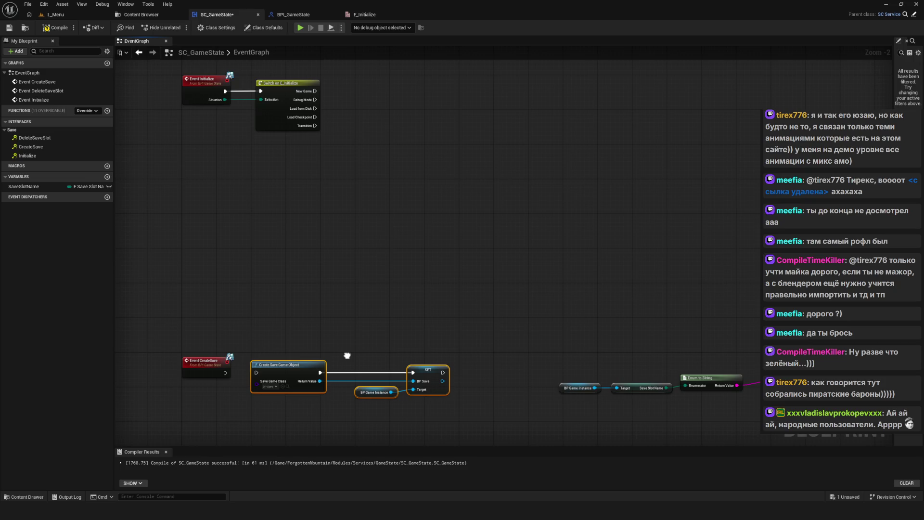
scroll(289, 320, "down", 6)
Compile and save SC_GameState, reposition the Switch on E_Initialize node, and save again.
left_click(8, 27)
left_click(56, 27)
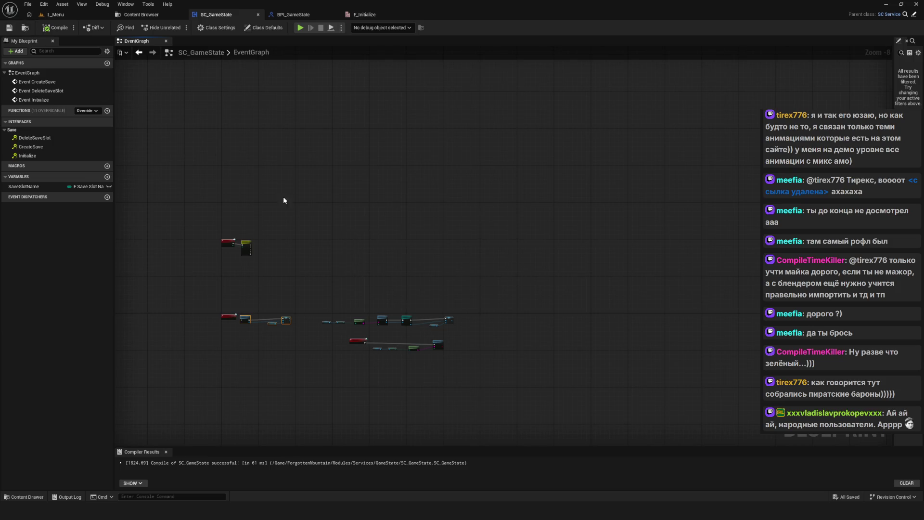
scroll(409, 297, "up", 6)
scroll(345, 285, "up", 2)
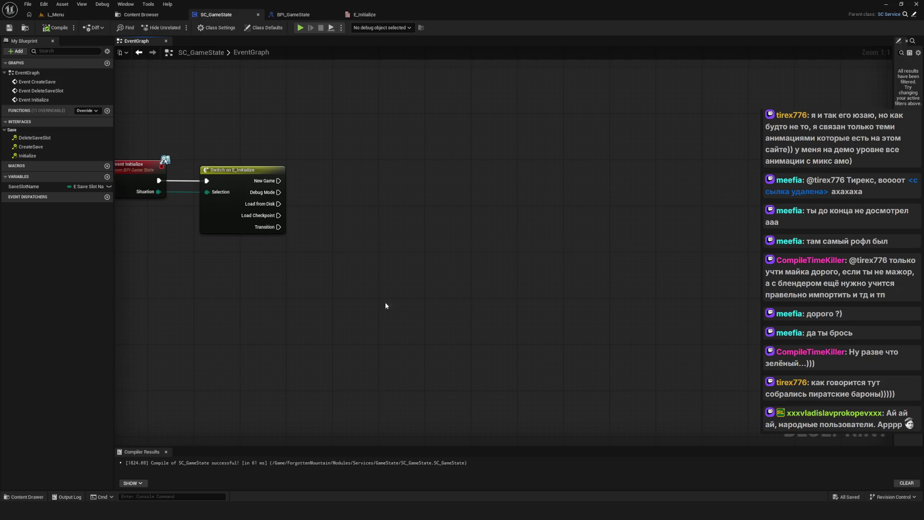
left_click_drag(385, 305, 471, 325)
left_click_drag(387, 241, 384, 241)
key("ctrl+s")
scroll(300, 225, "down", 8)
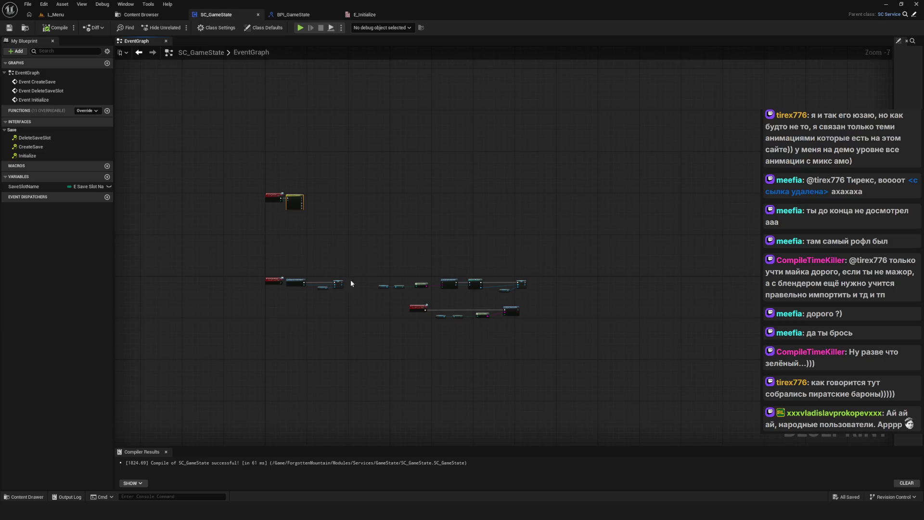
scroll(350, 283, "up", 8)
Pan between the Event CreateSave chain and the Initialize nodes, then frame Event Initialize.
left_click_drag(307, 296, 391, 310)
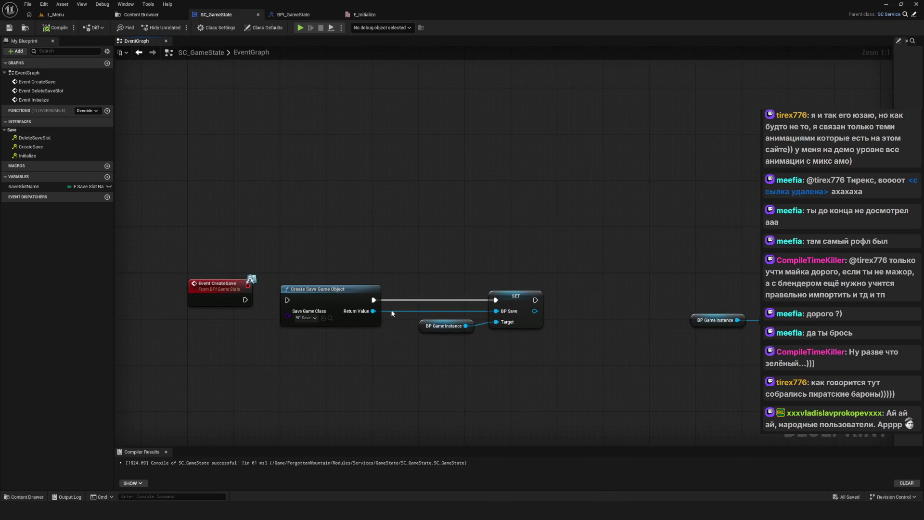
mouse_move(390, 251)
left_mouse_down()
mouse_move(325, 267)
mouse_move(362, 345)
mouse_move(278, 201)
mouse_move(397, 244)
left_mouse_up()
scroll(328, 273, "down", 7)
scroll(330, 275, "up", 4)
scroll(315, 197, "up", 3)
left_click_drag(336, 224, 366, 235)
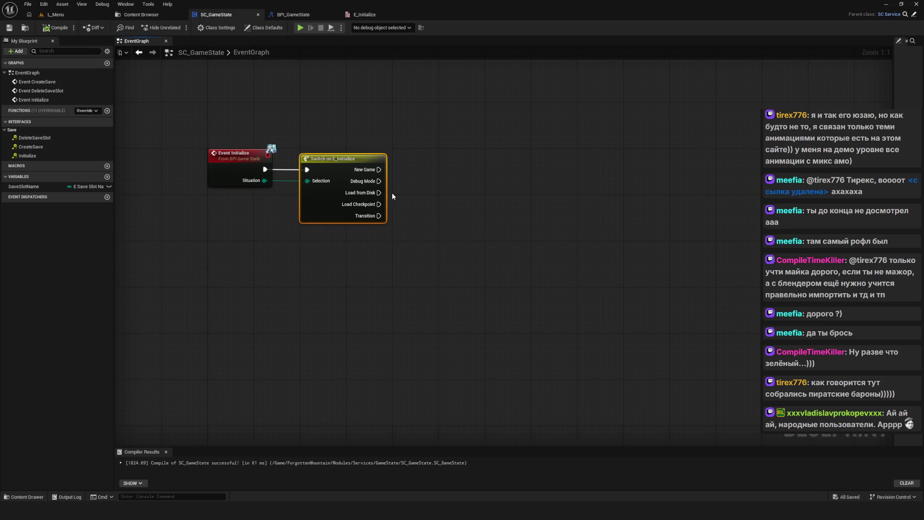
left_click_drag(392, 193, 380, 217)
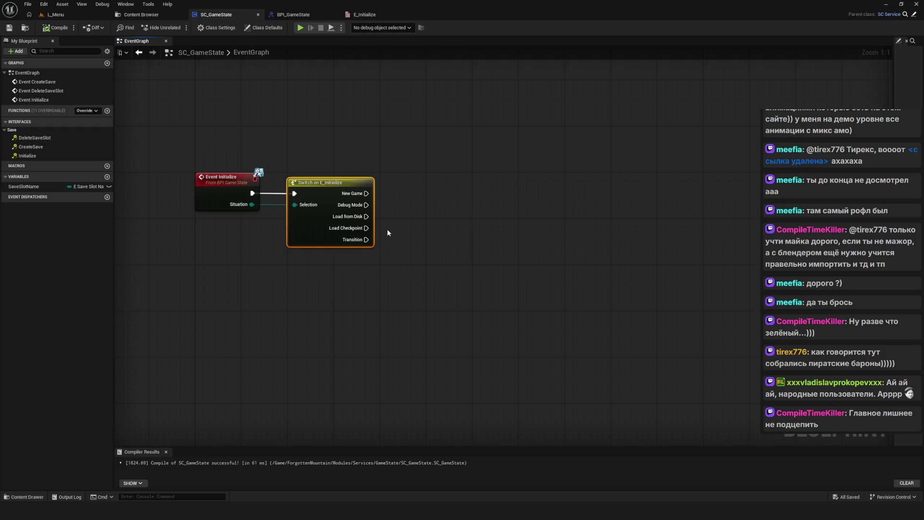
left_click_drag(385, 235, 378, 251)
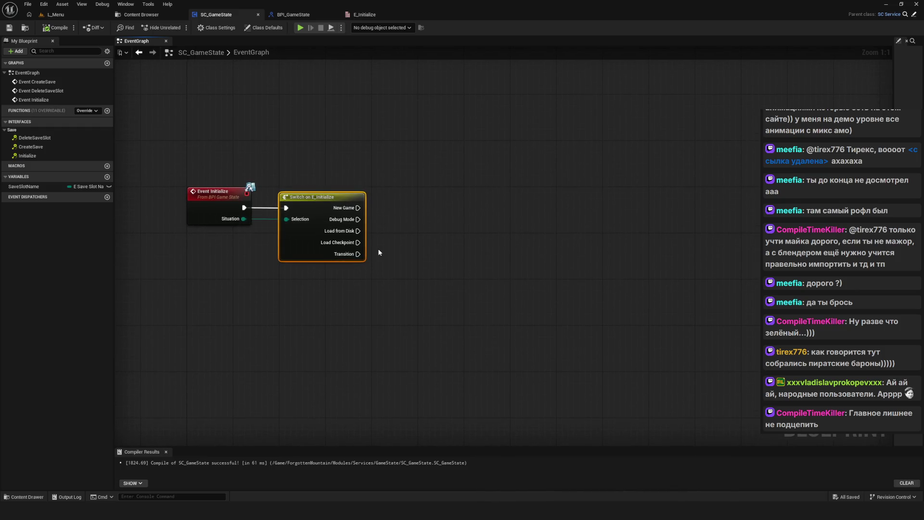
scroll(378, 251, "down", 5)
scroll(336, 275, "up", 5)
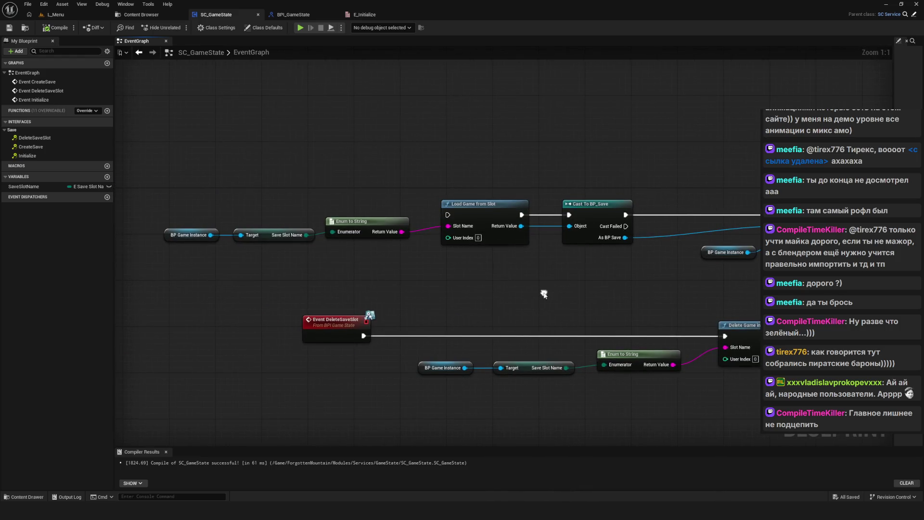
double_click(34, 99)
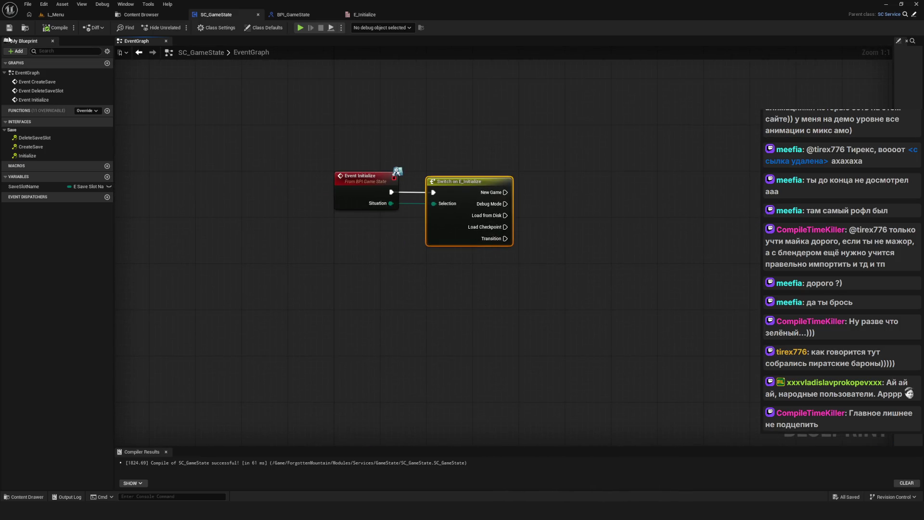
mouse_move(317, 205)
left_mouse_down()
mouse_move(377, 298)
mouse_move(424, 312)
left_mouse_up()
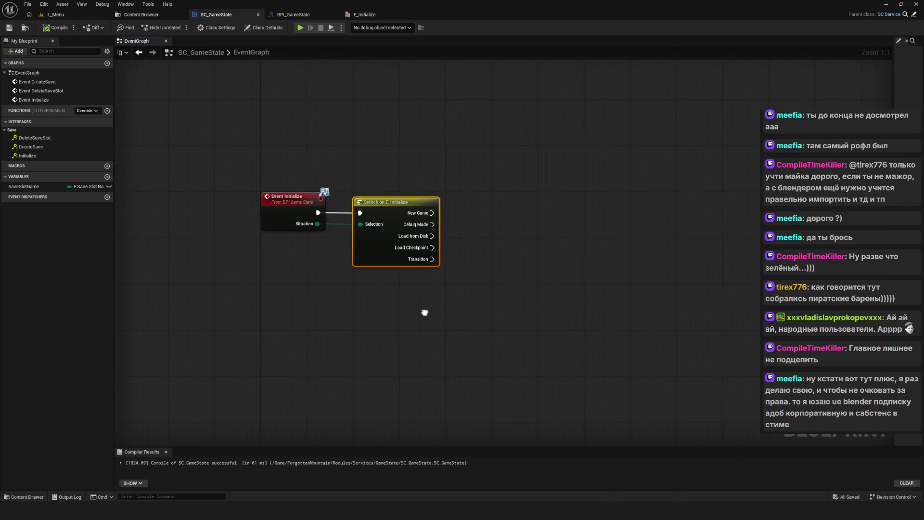
Deselect the Switch on E_Initialize node and save SC_GameState.
left_click_drag(495, 312, 458, 309)
left_click_drag(333, 118, 393, 322)
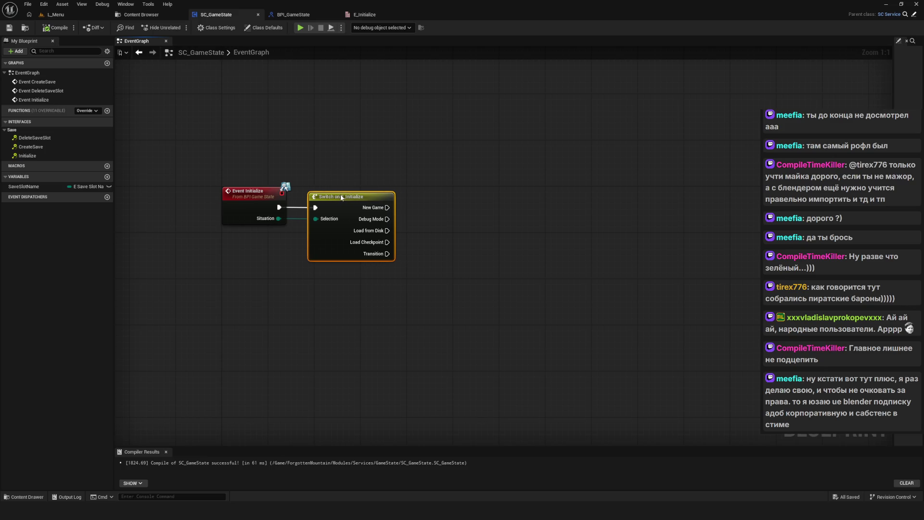
left_click(523, 257)
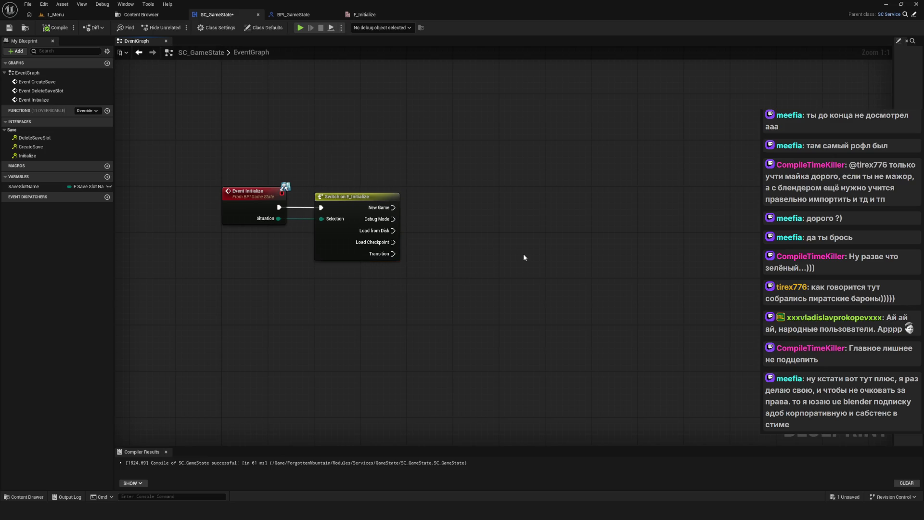
mouse_move(517, 257)
left_mouse_down()
mouse_move(444, 268)
mouse_move(536, 264)
left_mouse_up()
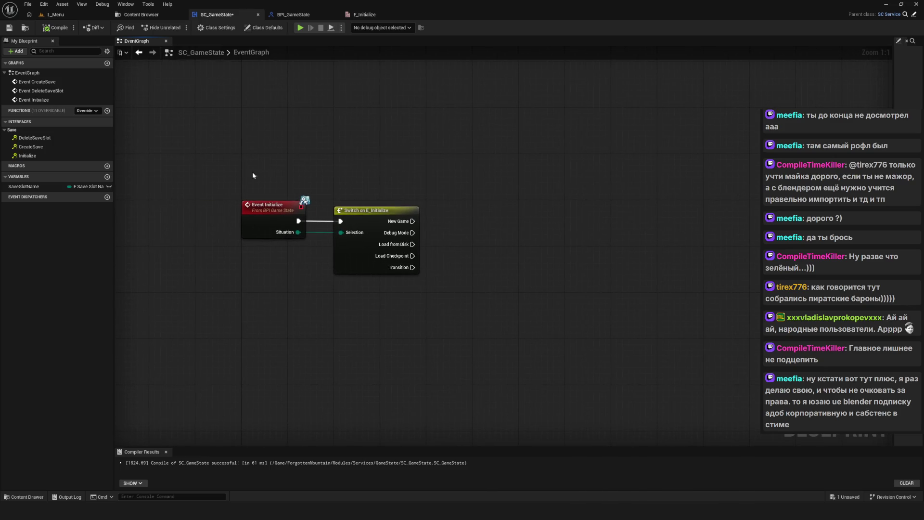
left_click_drag(467, 320, 381, 282)
key("ctrl+s")
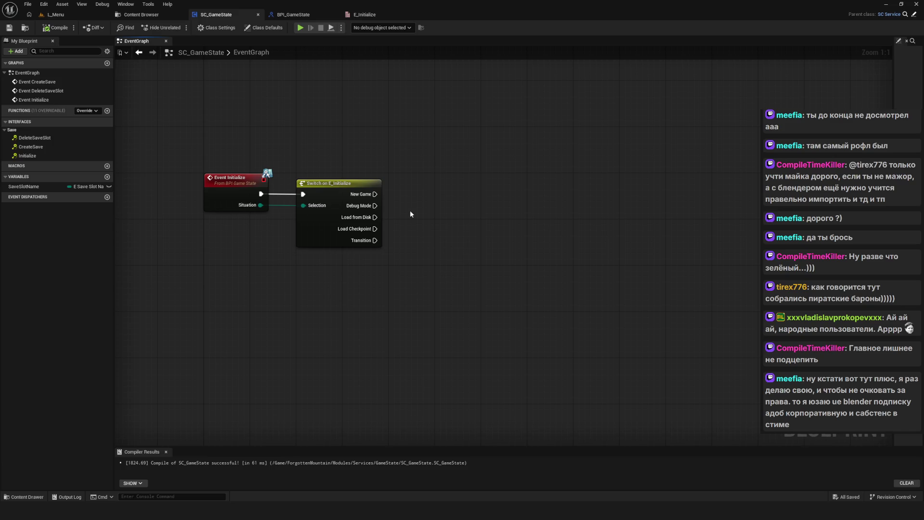
Frame the Initialize and Event CreateSave nodes, then switch to the BPI_GameState interface.
left_click_drag(416, 211, 419, 219)
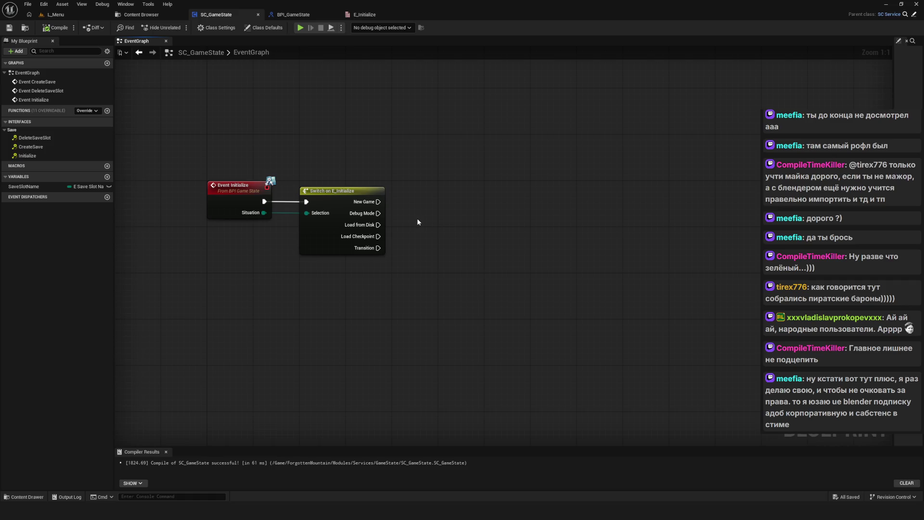
mouse_move(418, 221)
left_mouse_down()
mouse_move(423, 250)
mouse_move(461, 248)
left_mouse_up()
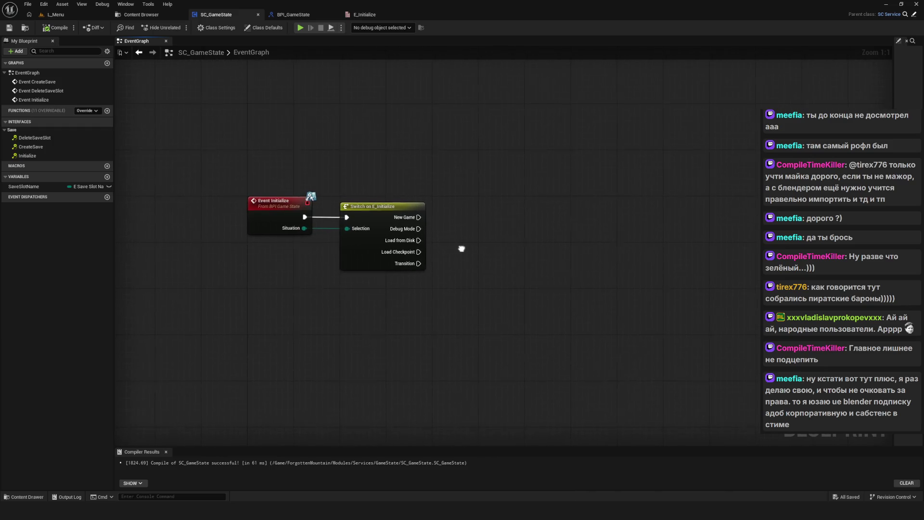
mouse_move(356, 208)
left_mouse_down()
mouse_move(319, 223)
mouse_move(475, 395)
left_mouse_up()
left_click(470, 392)
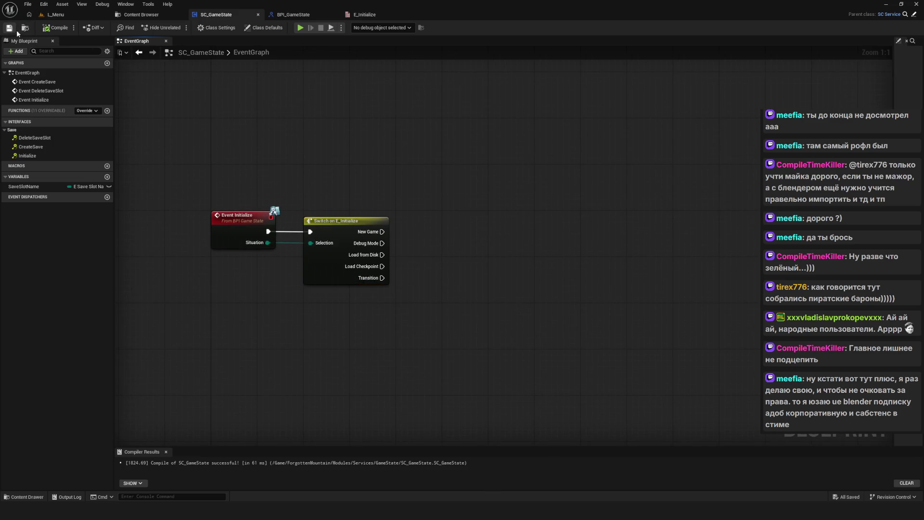
mouse_move(350, 205)
left_mouse_down()
mouse_move(408, 201)
mouse_move(371, 211)
left_mouse_up()
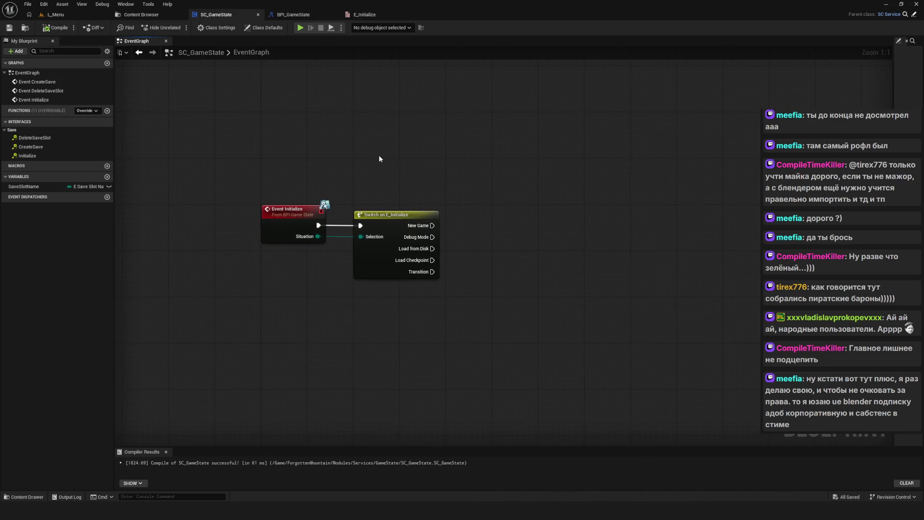
scroll(347, 174, "down", 1)
mouse_move(347, 174)
left_mouse_down()
mouse_move(471, 210)
mouse_move(376, 204)
mouse_move(337, 149)
mouse_move(279, 127)
mouse_move(336, 263)
left_mouse_up()
scroll(337, 149, "up", 1)
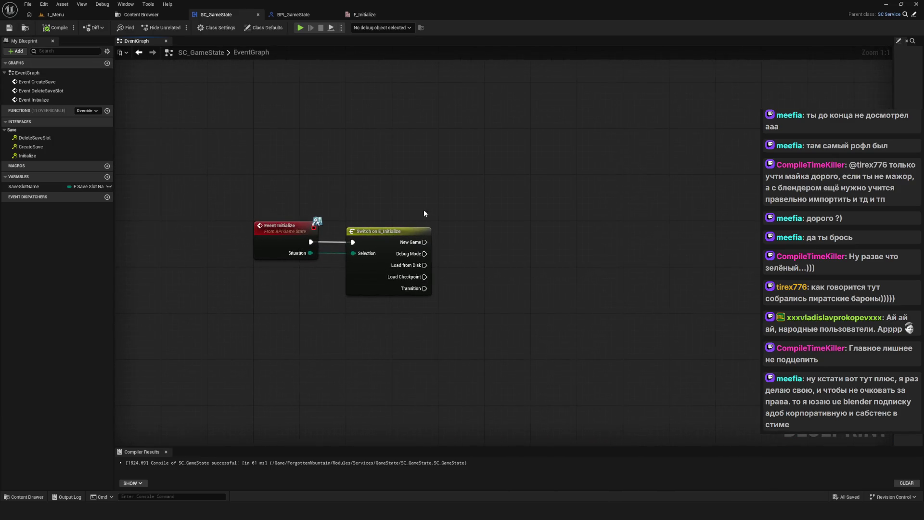
left_click_drag(424, 210, 357, 206)
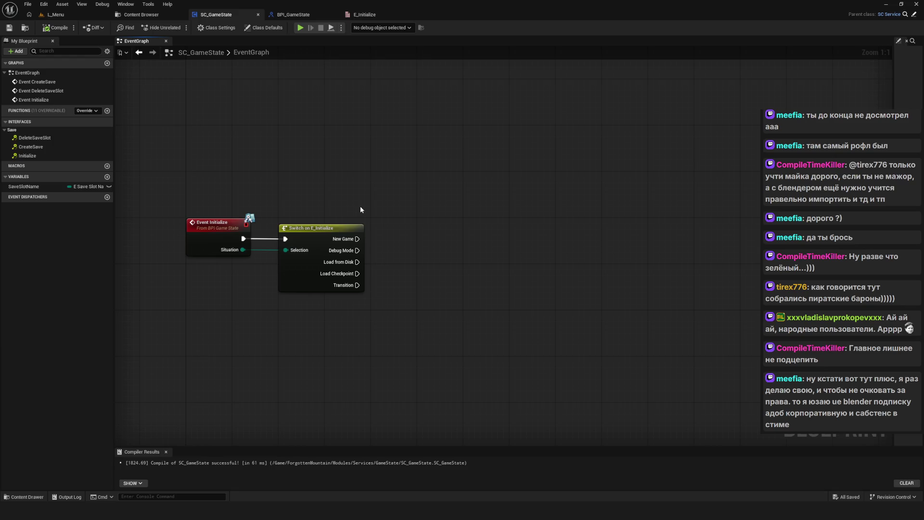
mouse_move(509, 274)
left_mouse_down()
mouse_move(437, 207)
mouse_move(489, 119)
left_mouse_up()
scroll(510, 273, "down", 3)
scroll(423, 285, "up", 3)
left_click(308, 14)
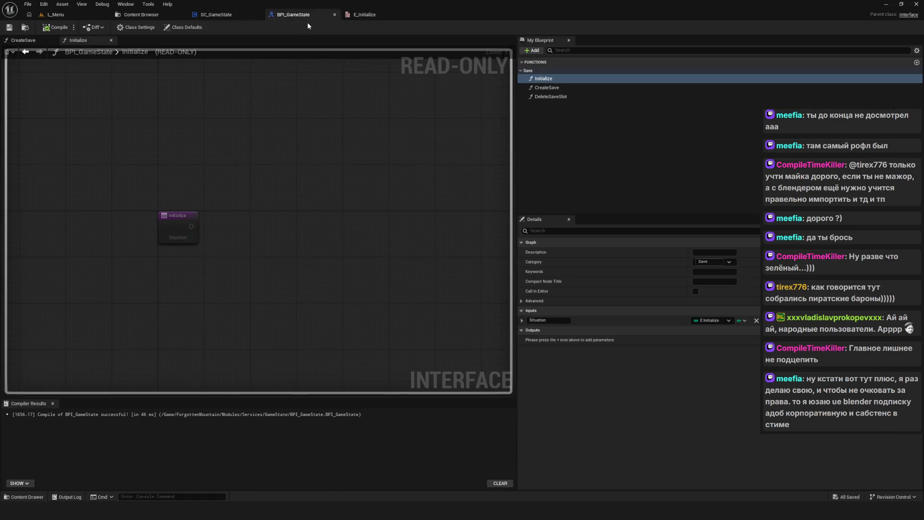
Inspect the DeleteSaveSlot and CreateSave interface functions, then return to the Content Browser's Level folder.
left_click(549, 96)
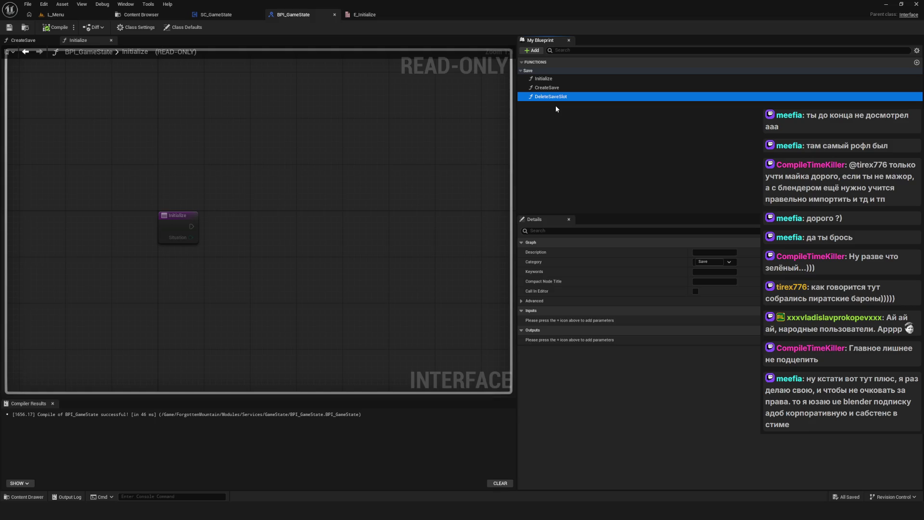
left_click(553, 88)
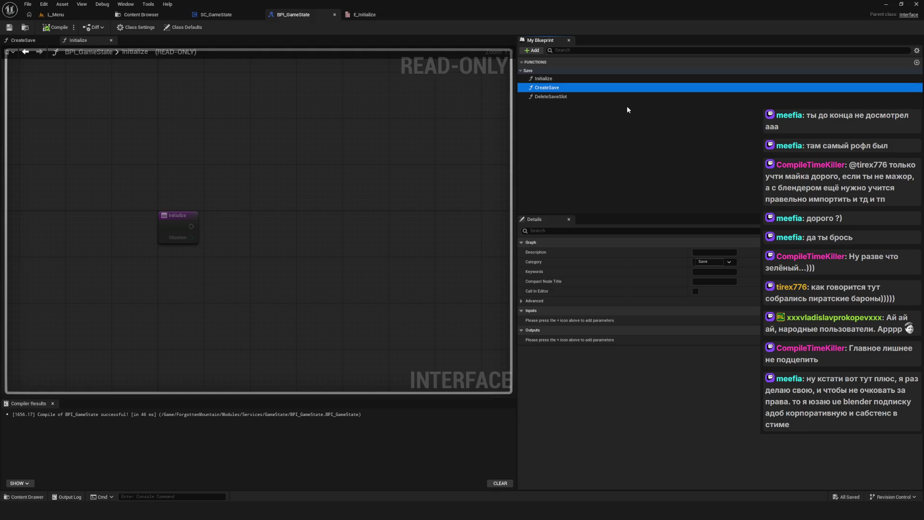
left_click(173, 38)
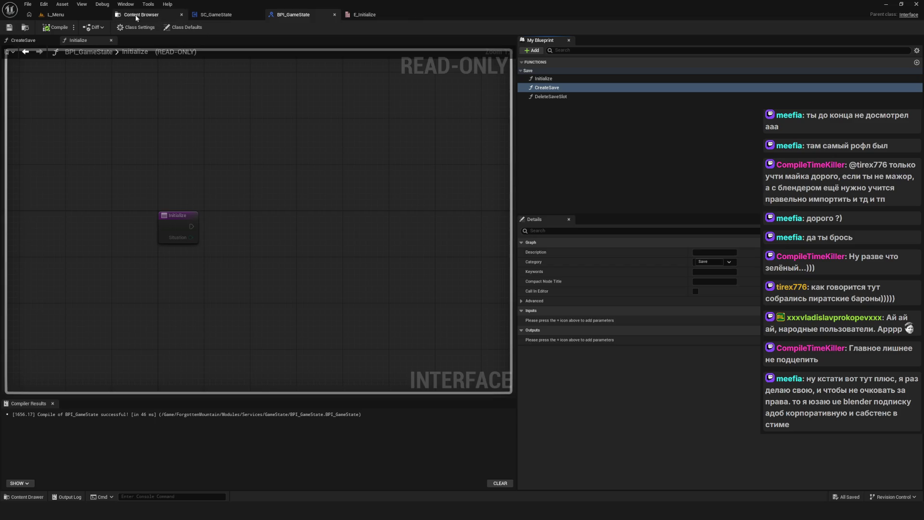
left_click(141, 14)
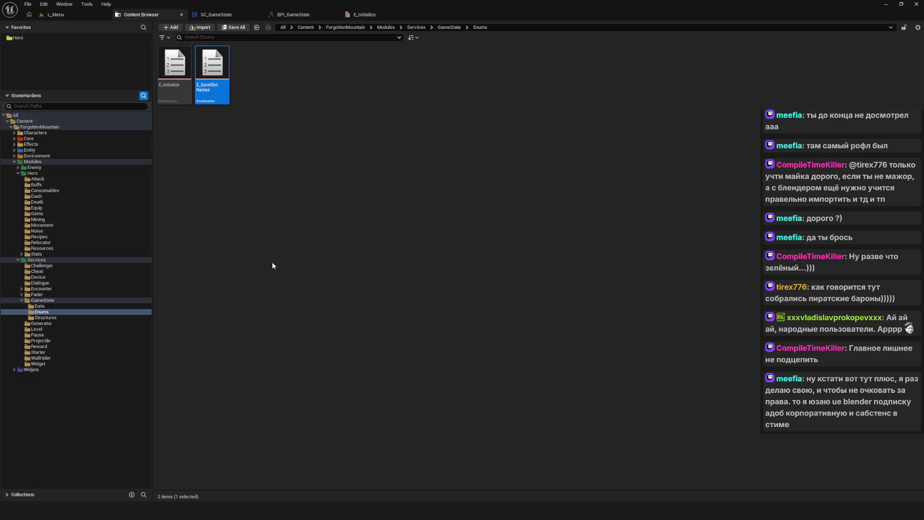
left_click(36, 329)
In SC_Level, unhook and delete the leftover Gamemode, Get Service and Create Save nodes.
double_click(212, 72)
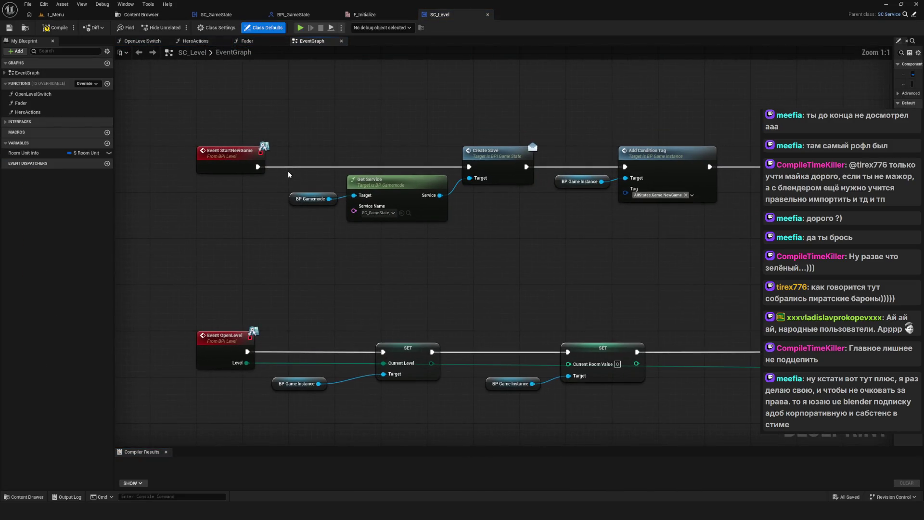
left_click(55, 27)
mouse_move(298, 239)
left_mouse_down()
mouse_move(236, 240)
mouse_move(255, 264)
left_mouse_up()
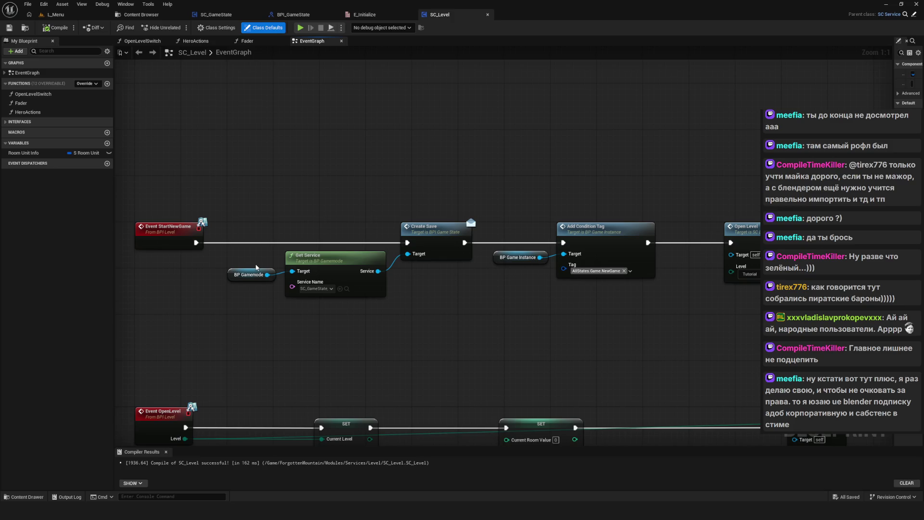
left_click(407, 242, "alt")
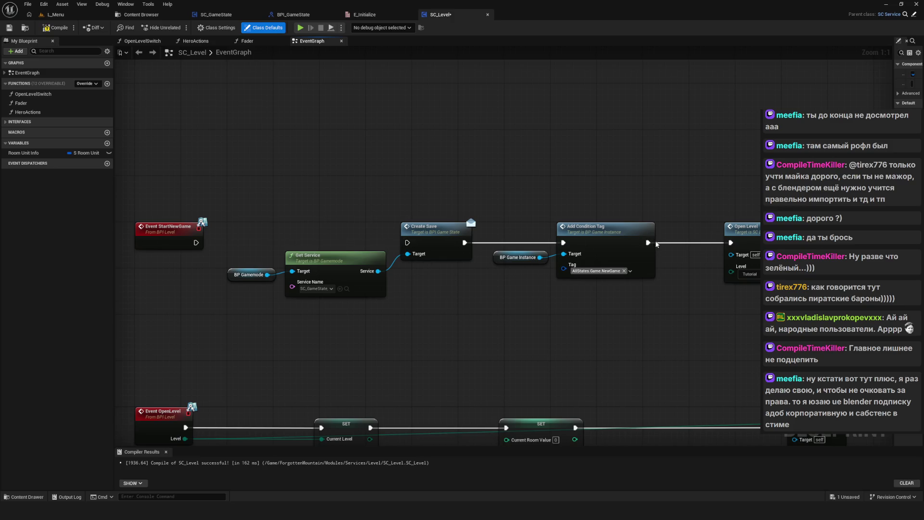
left_click(465, 242, "alt")
mouse_move(266, 255)
left_mouse_down()
mouse_move(427, 250)
mouse_move(439, 139)
left_mouse_up()
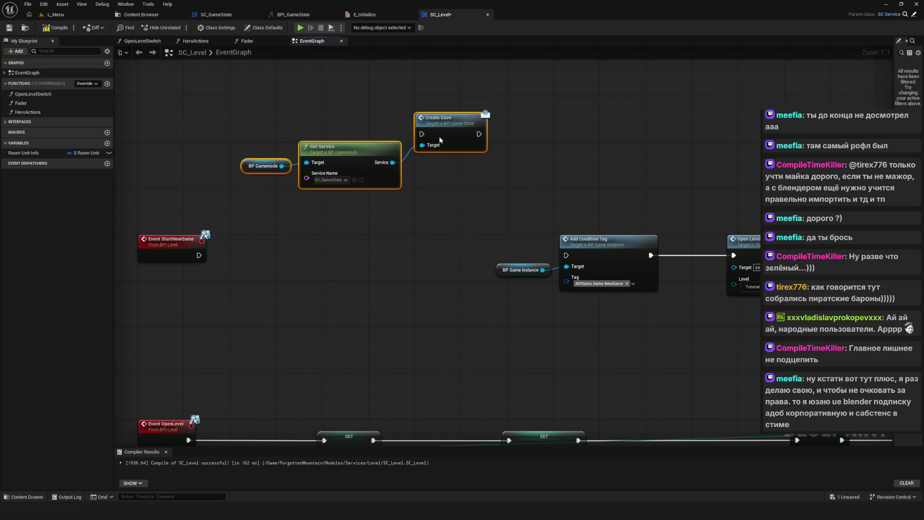
key("Delete")
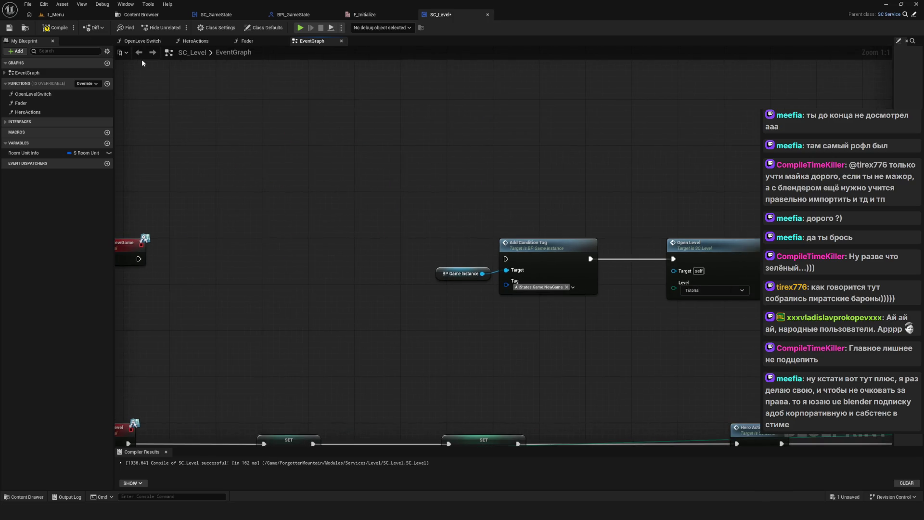
Compile and save SC_Level, then run and stop a quick preview of the game.
left_click(57, 27)
left_click(8, 28)
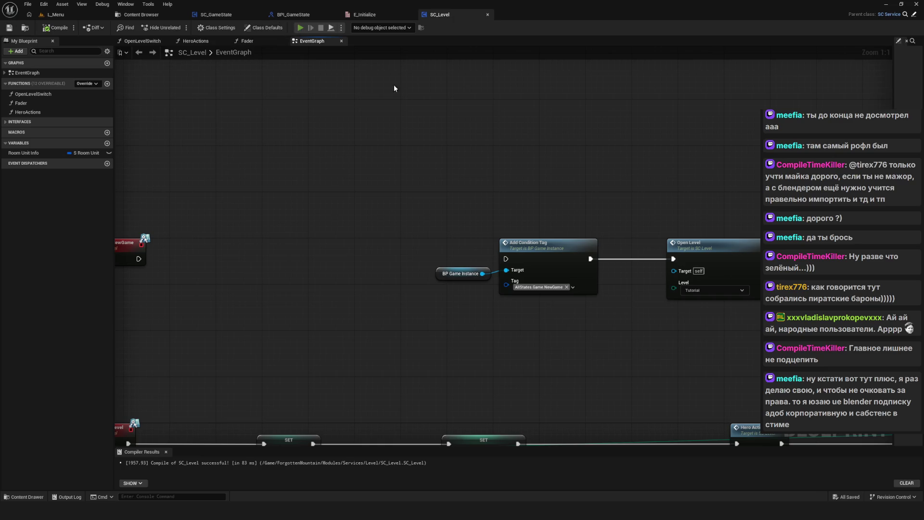
key("alt+p")
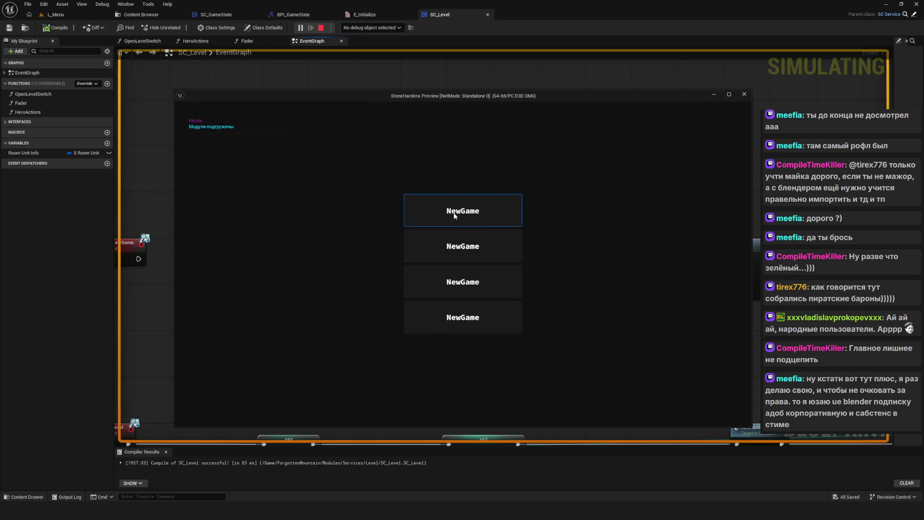
key("Escape")
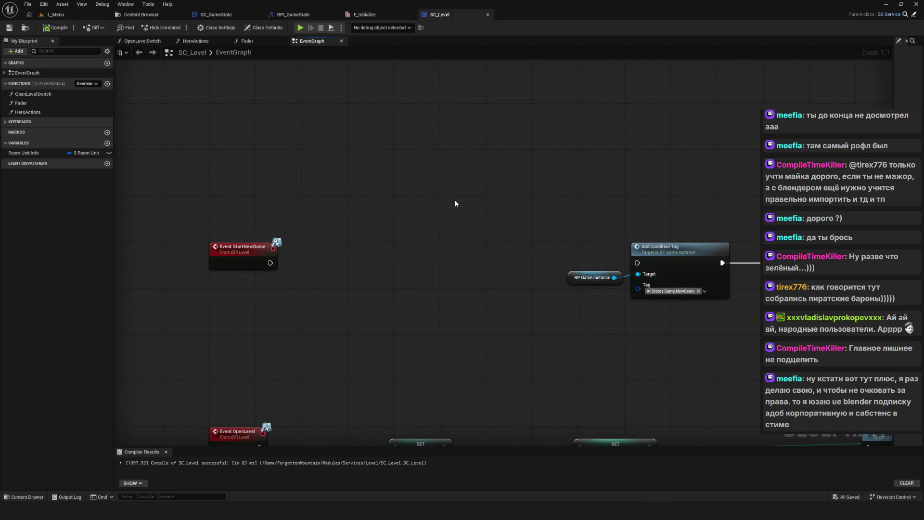
mouse_move(458, 191)
left_mouse_down()
mouse_move(407, 215)
mouse_move(341, 226)
left_mouse_up()
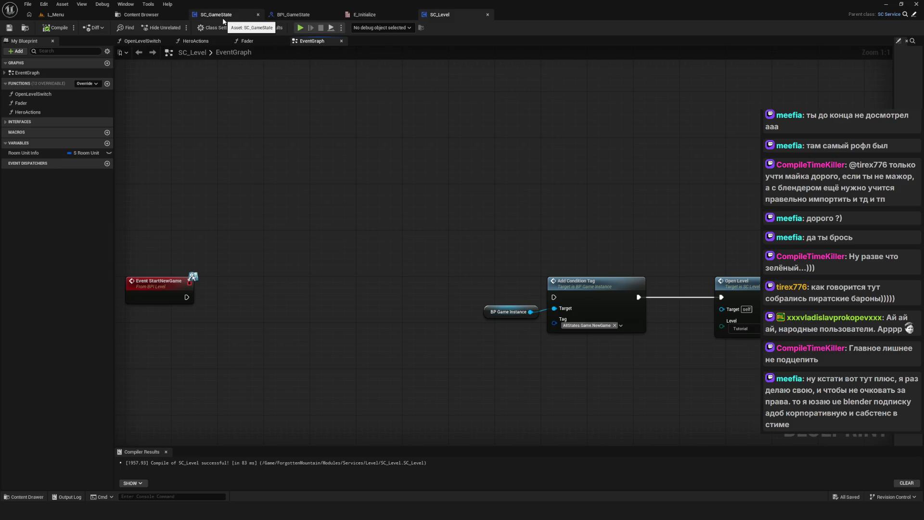
Delete the CreateSave function from BPI_GameState and compile the interface.
left_click(308, 16)
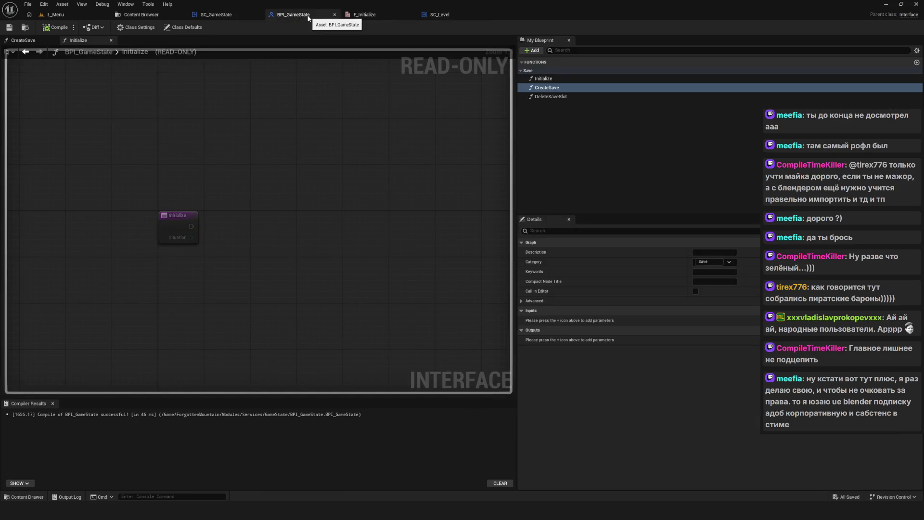
left_click(560, 89)
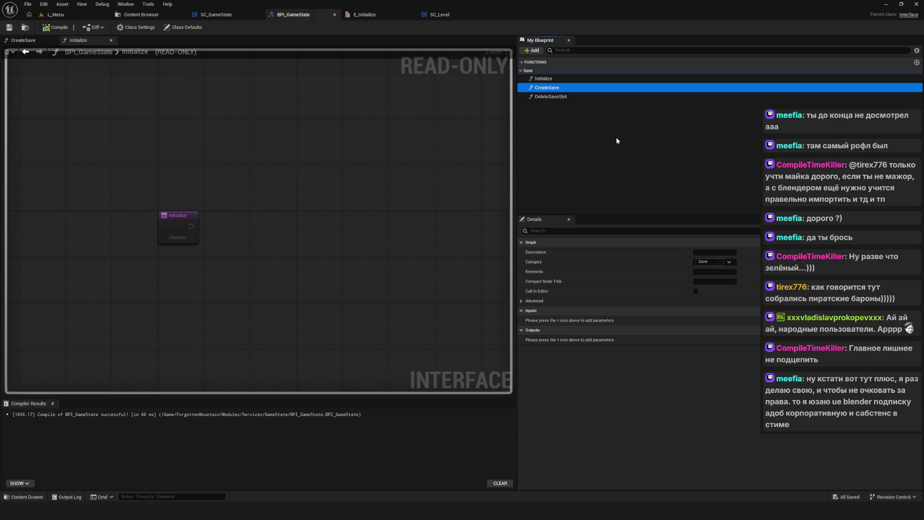
key("Delete")
left_click(54, 27)
Delete the orphaned CreateSave_1 event in SC_GameState and bring up the node list near Event Initialize.
key("ctrl+Tab")
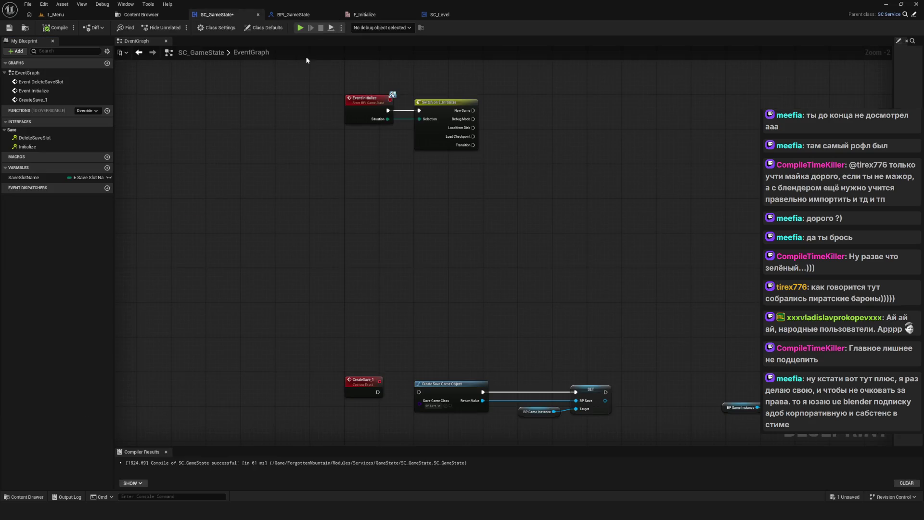
scroll(484, 215, "up", 2)
mouse_move(183, 248)
left_mouse_down()
mouse_move(270, 357)
mouse_move(288, 331)
left_mouse_up()
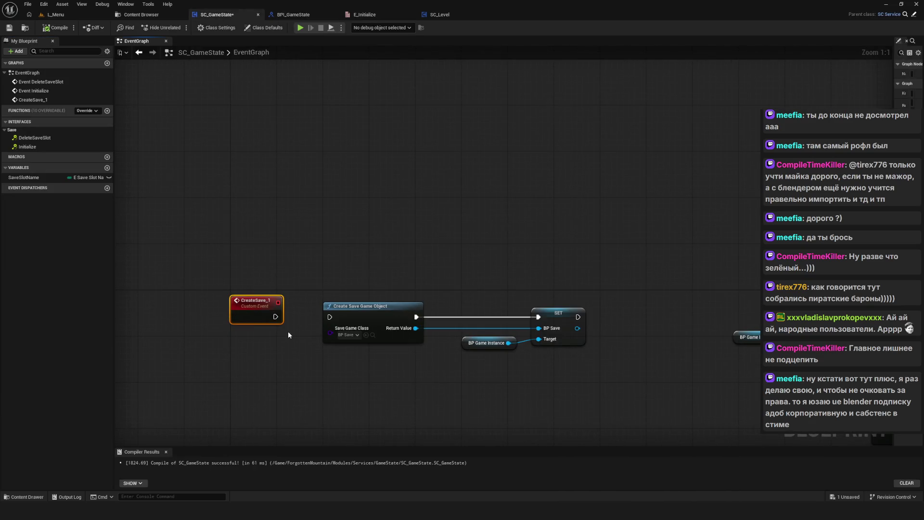
key("Delete")
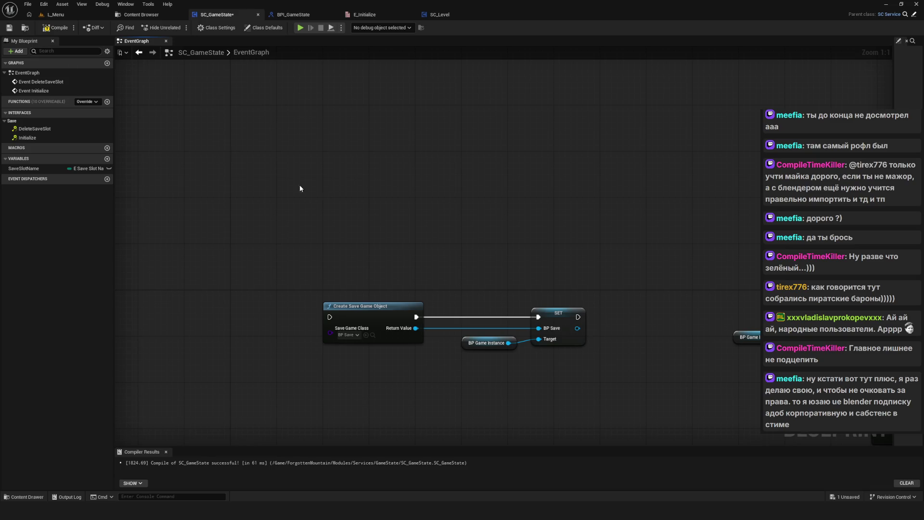
scroll(398, 258, "down", 3)
scroll(422, 273, "up", 3)
mouse_move(544, 58)
left_mouse_down()
mouse_move(403, 230)
mouse_move(367, 299)
left_mouse_up()
right_click(321, 226)
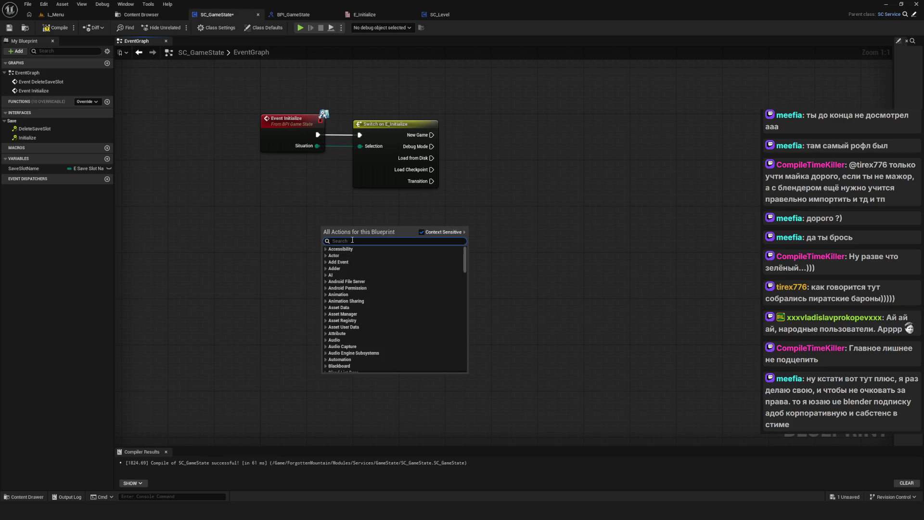
Add a custom event named NewGame below Event Initialize.
type("Cu")
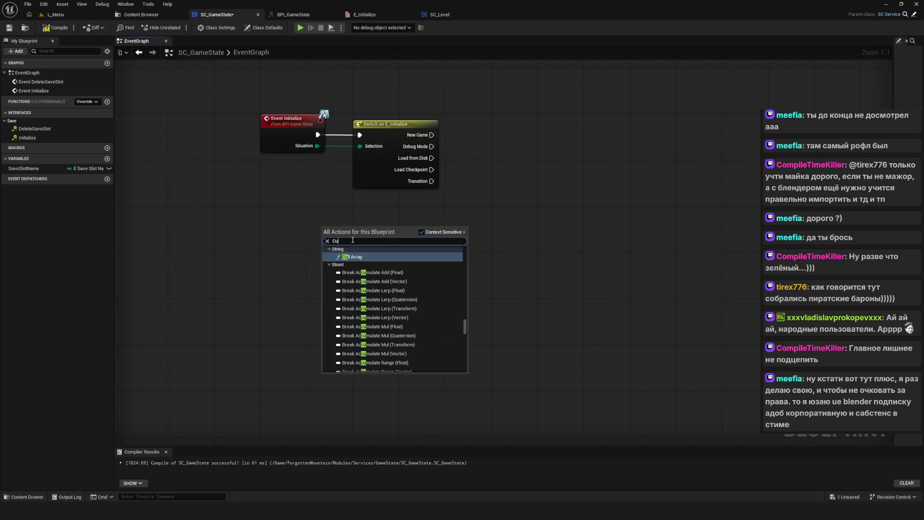
type("stom")
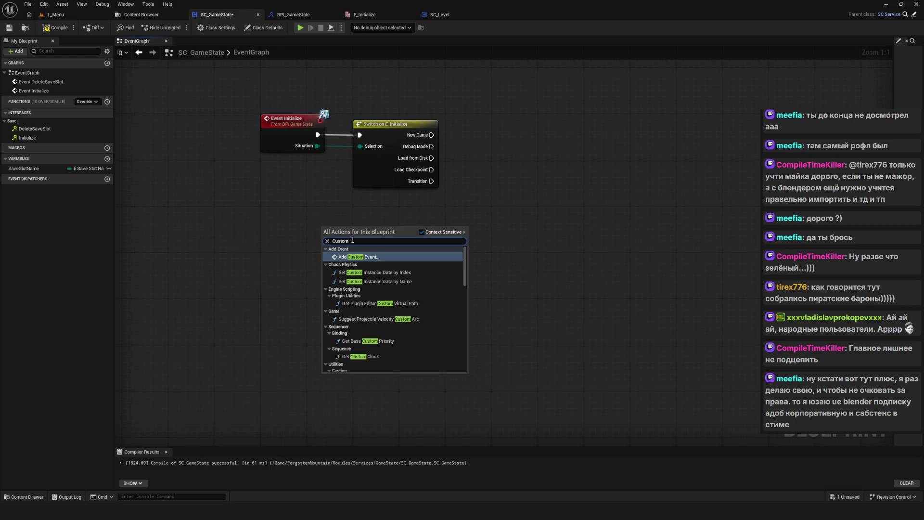
left_click(353, 257)
type("NewGame")
key("Return")
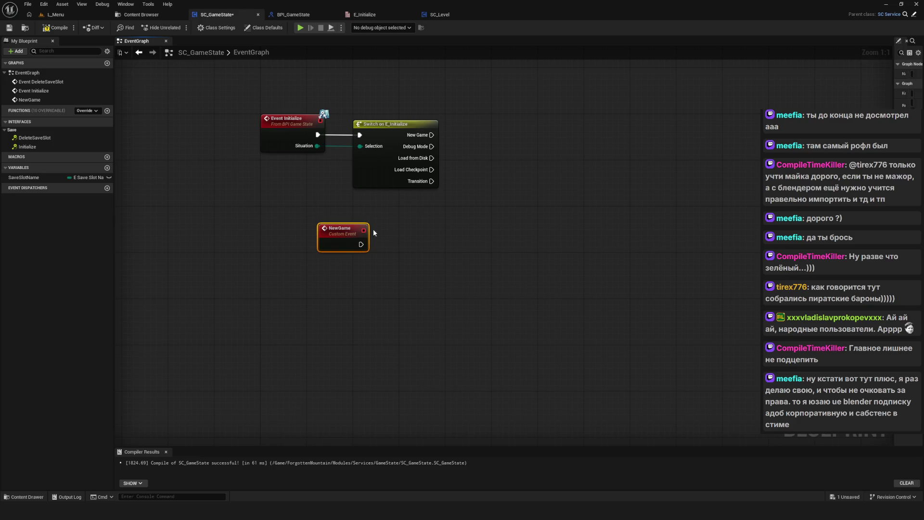
mouse_move(340, 230)
left_mouse_down()
mouse_move(333, 260)
mouse_move(283, 306)
left_mouse_up()
mouse_move(386, 313)
left_mouse_down()
mouse_move(256, 233)
mouse_move(291, 308)
left_mouse_up()
Duplicate the event below NewGame and rename the copy DebugMode.
key("ctrl+c")
key("ctrl+v")
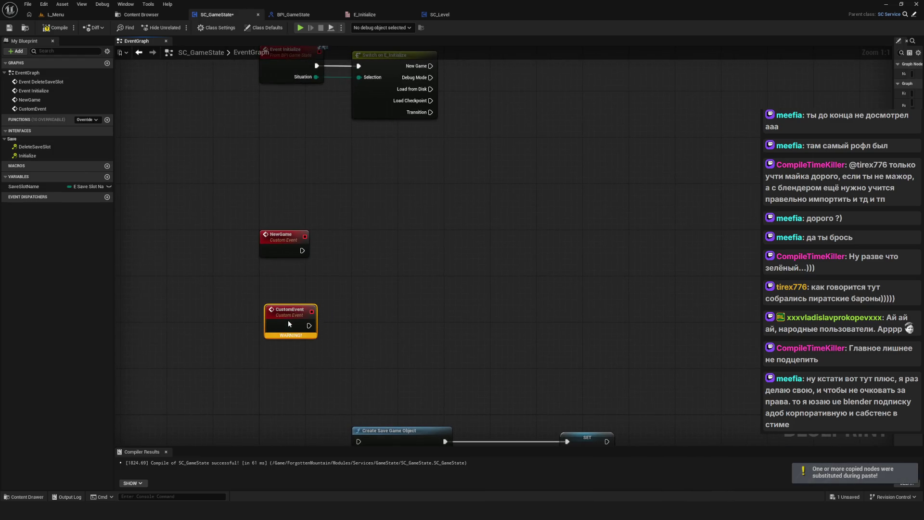
mouse_move(280, 310)
left_mouse_down()
mouse_move(269, 346)
mouse_move(274, 329)
left_mouse_up()
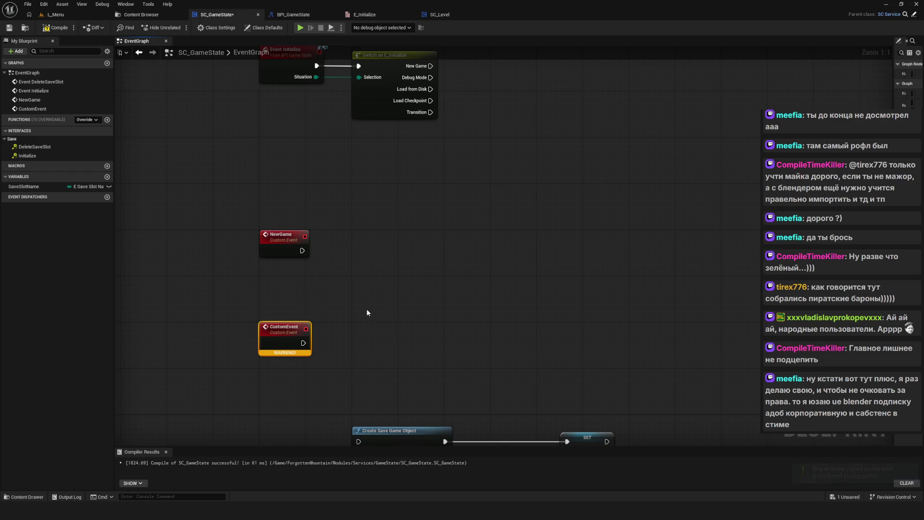
key("F2")
type("Debug")
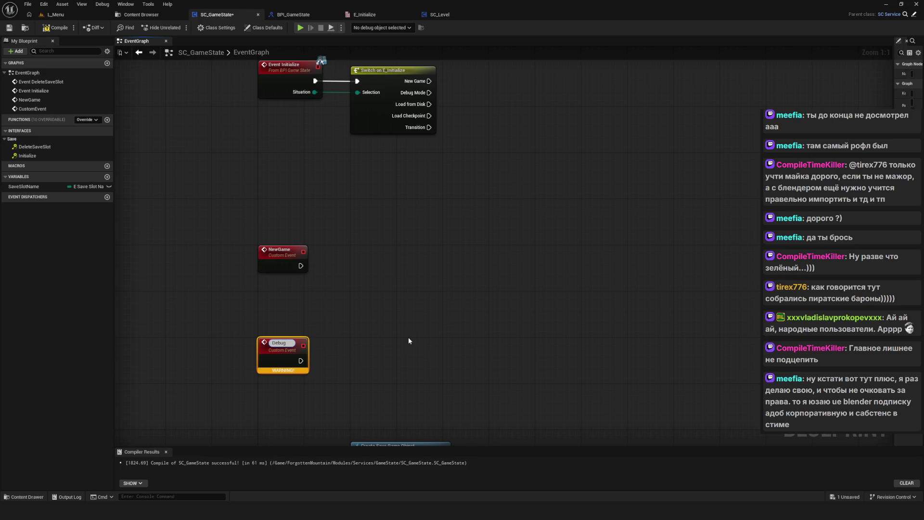
type("Mode")
key("Return")
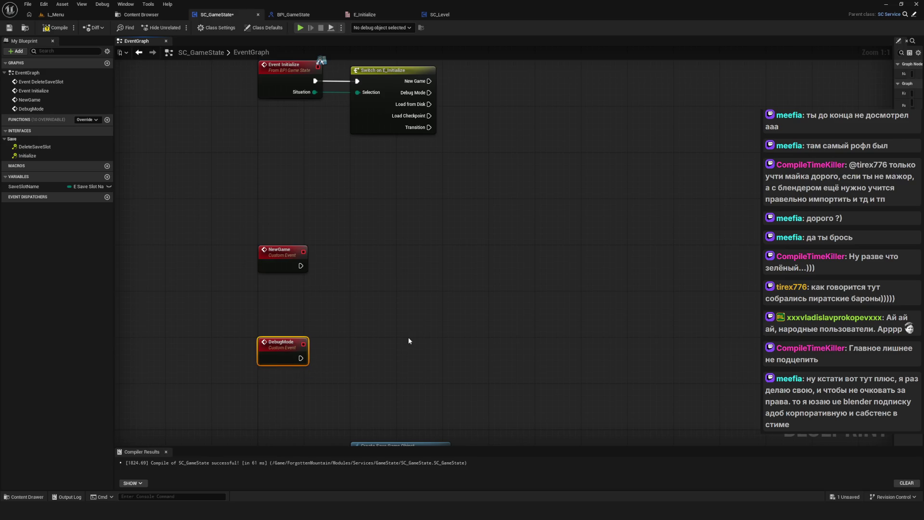
scroll(408, 337, "down", 6)
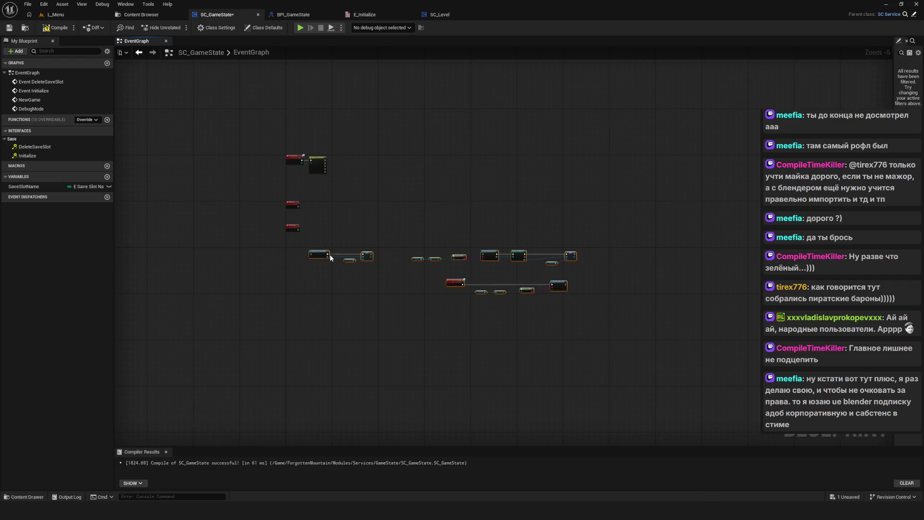
scroll(289, 224, "up", 4)
Add another copy named LoadFromDisk, removing a stray apostrophe from the name.
key("ctrl+c")
key("ctrl+v")
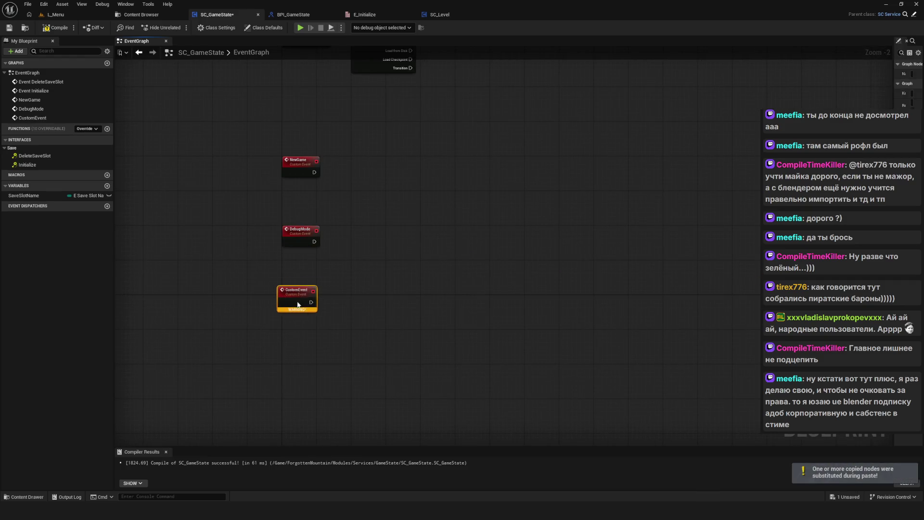
left_click_drag(305, 298, 306, 303)
key("F2")
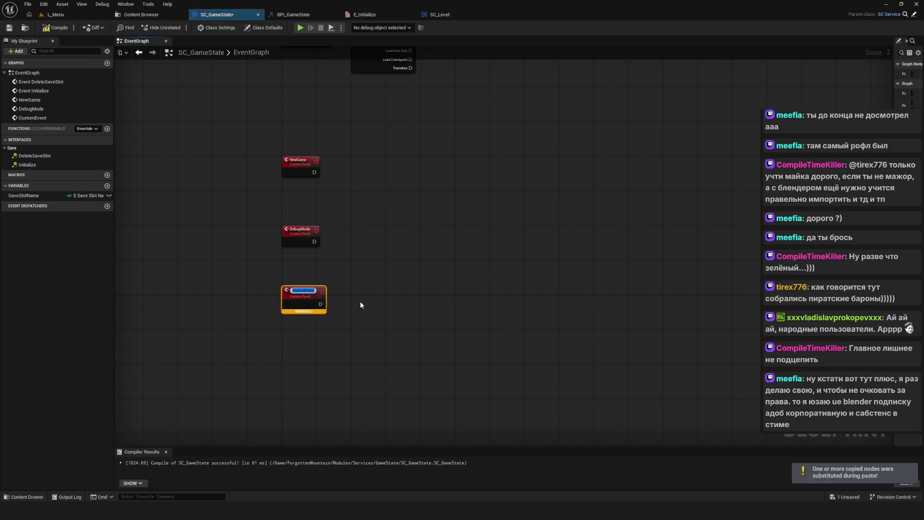
type("Load")
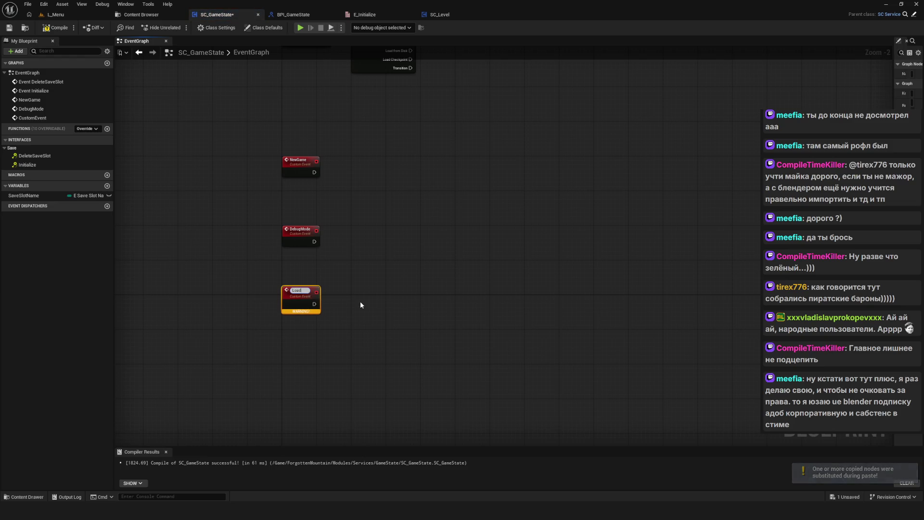
type("FromD")
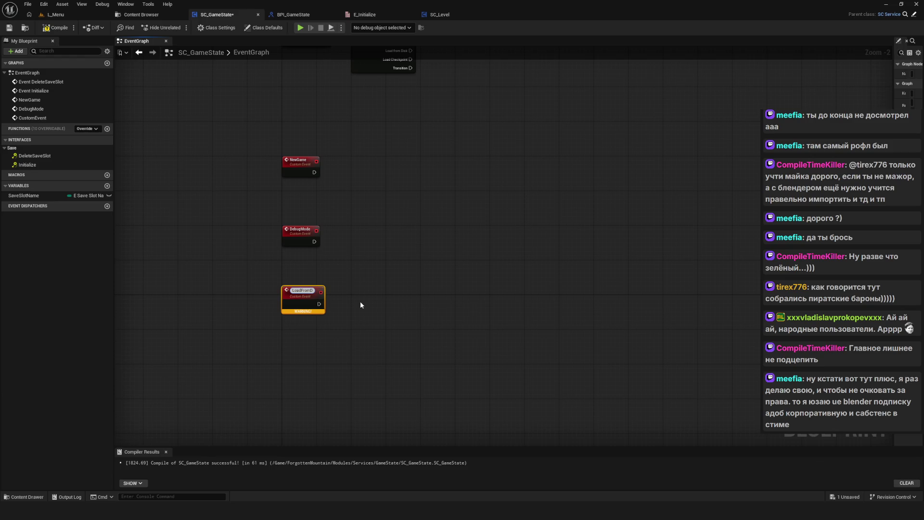
type("isk'")
key("Return")
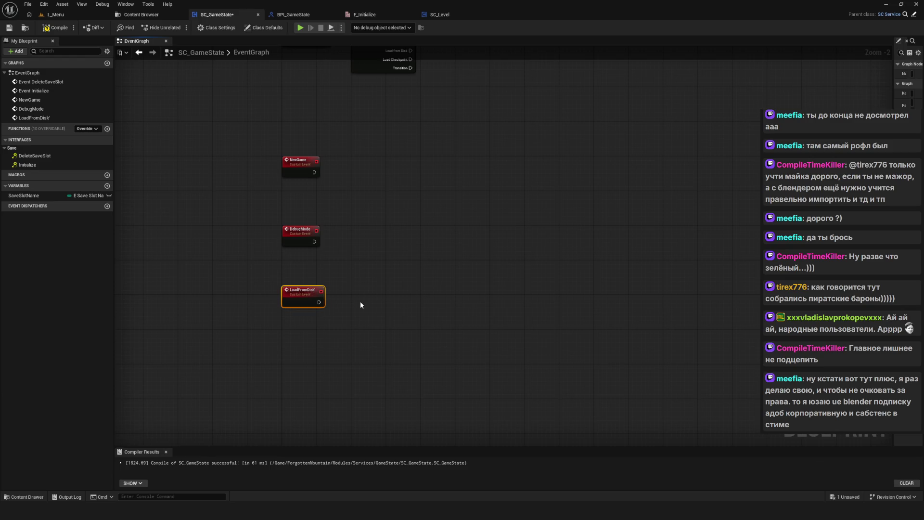
scroll(325, 324, "up", 2)
double_click(291, 273)
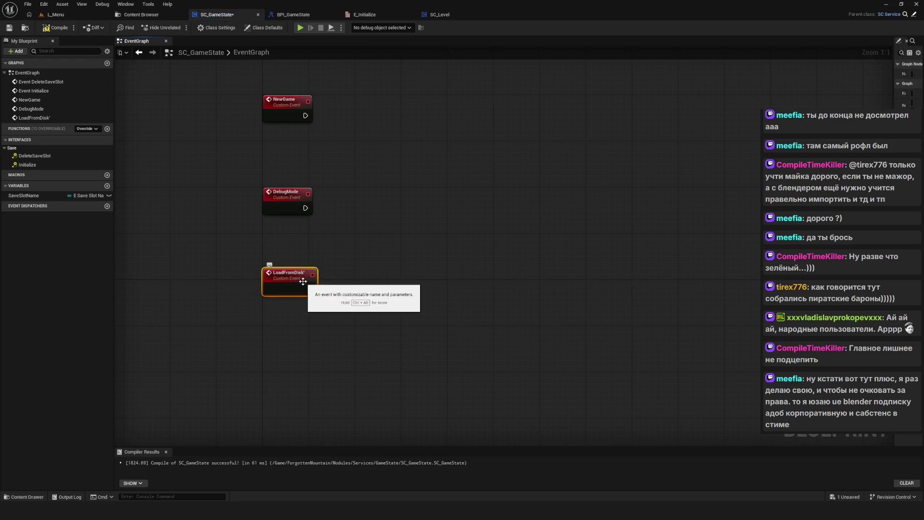
key("End")
key("BackSpace")
key("Return")
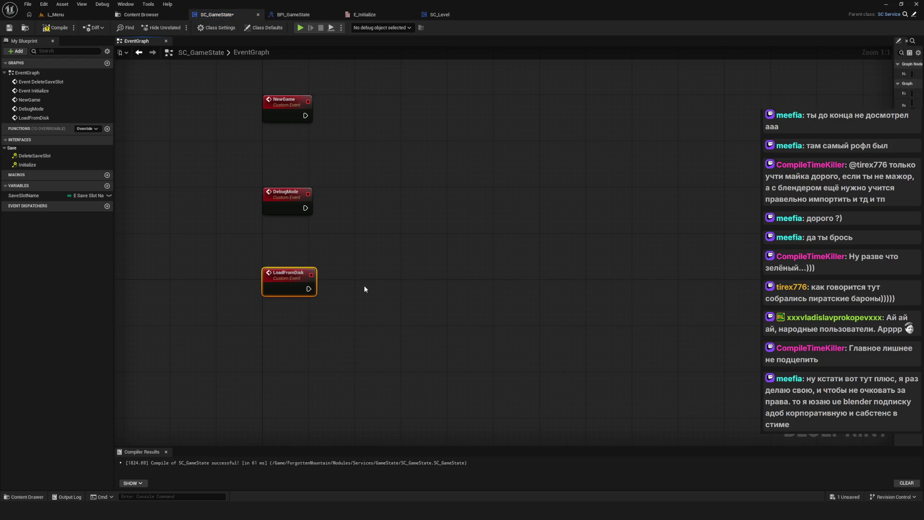
Paste another custom event below and name it LoadCheckpoint.
key("ctrl+c")
key("ctrl+v")
double_click(285, 363)
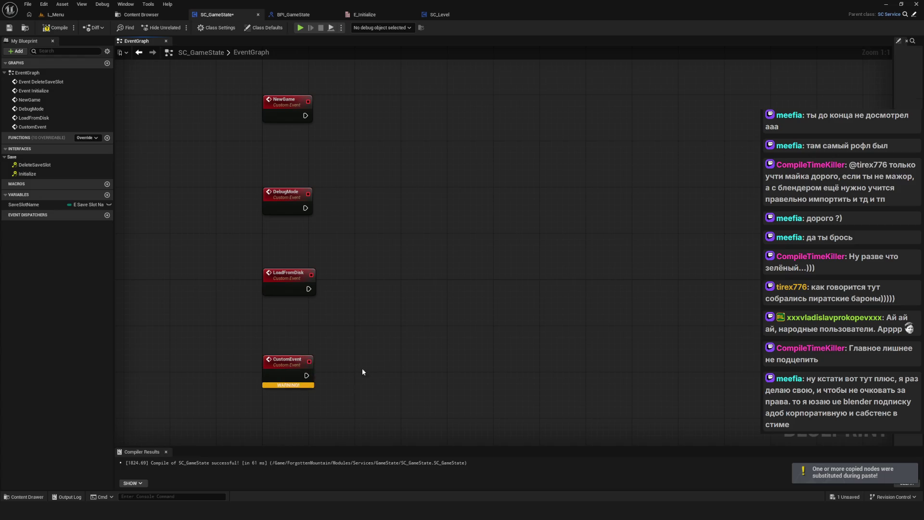
key("ctrl+z")
key("ctrl+y")
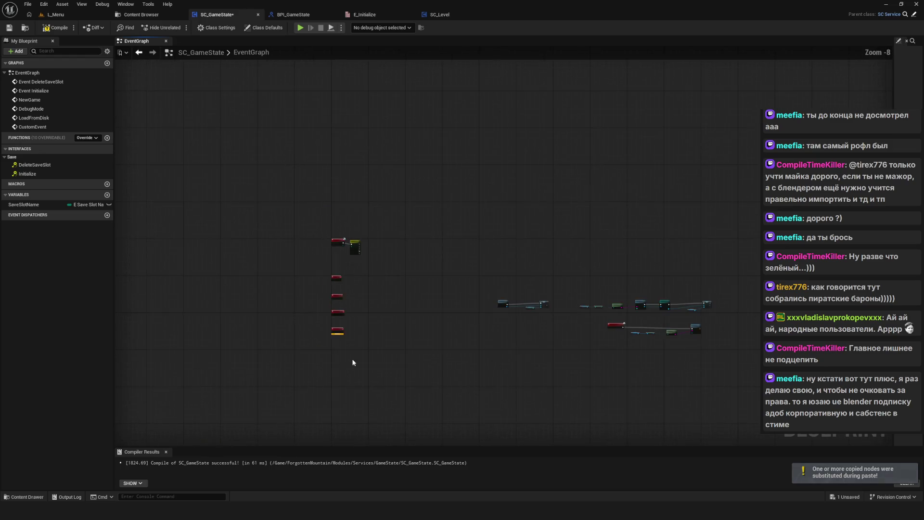
type("Load")
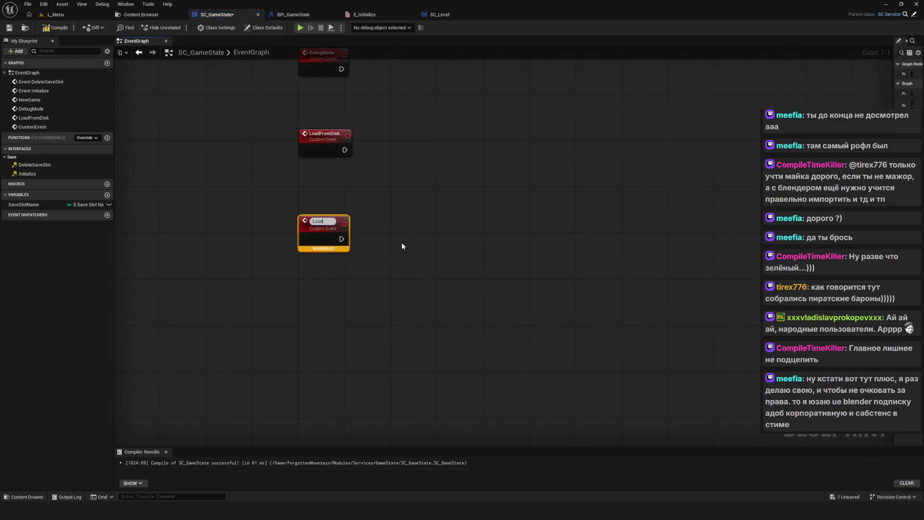
type("Checkpoint")
key("Return")
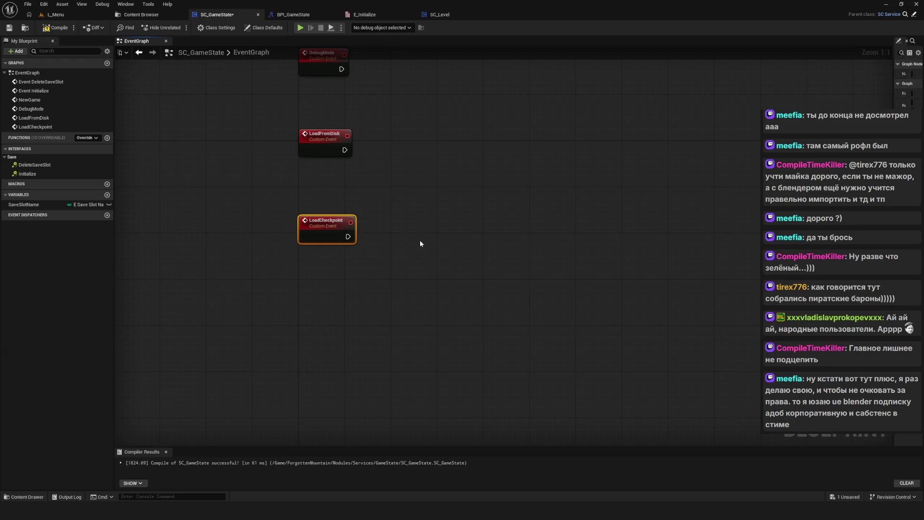
Paste a final custom event named Transition and frame the Switch on E_Initialize node.
key("ctrl+c")
key("ctrl+v")
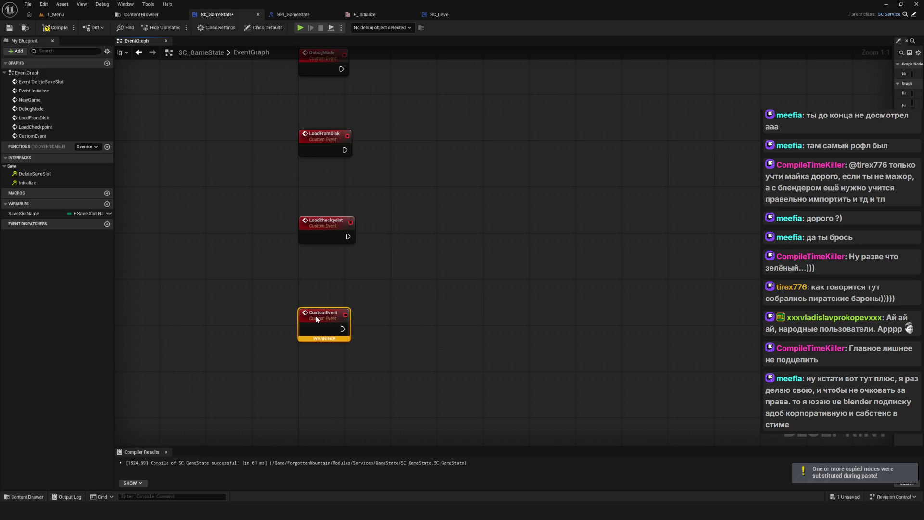
type("Tran")
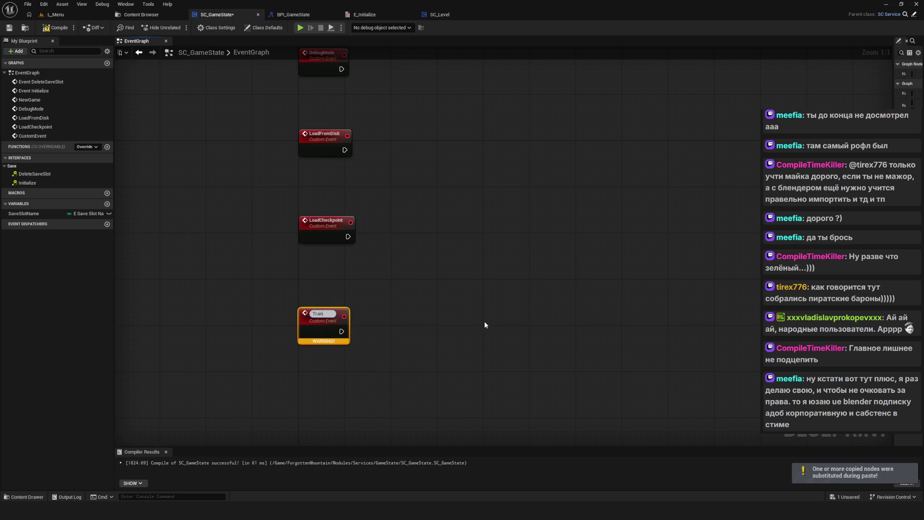
type("sition")
key("Return")
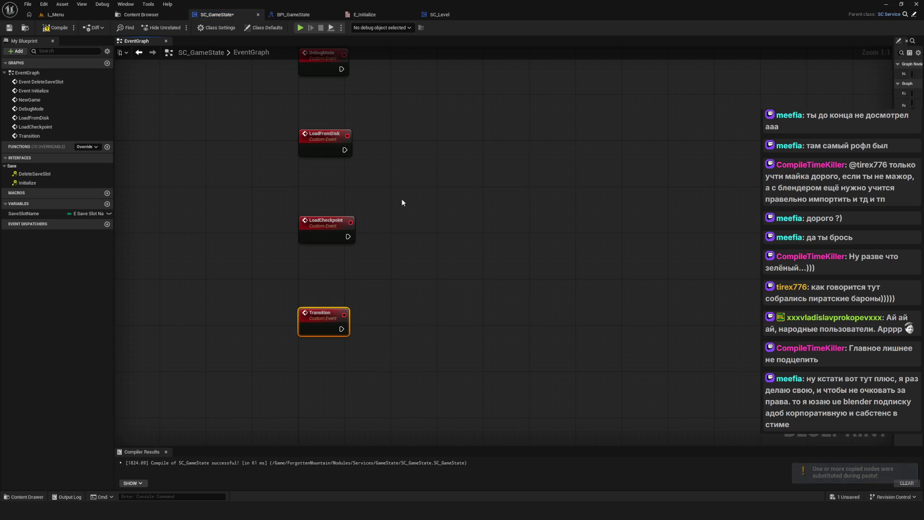
left_click_drag(402, 199, 315, 383)
mouse_move(357, 191)
left_mouse_down()
mouse_move(227, 269)
mouse_move(180, 319)
left_mouse_up()
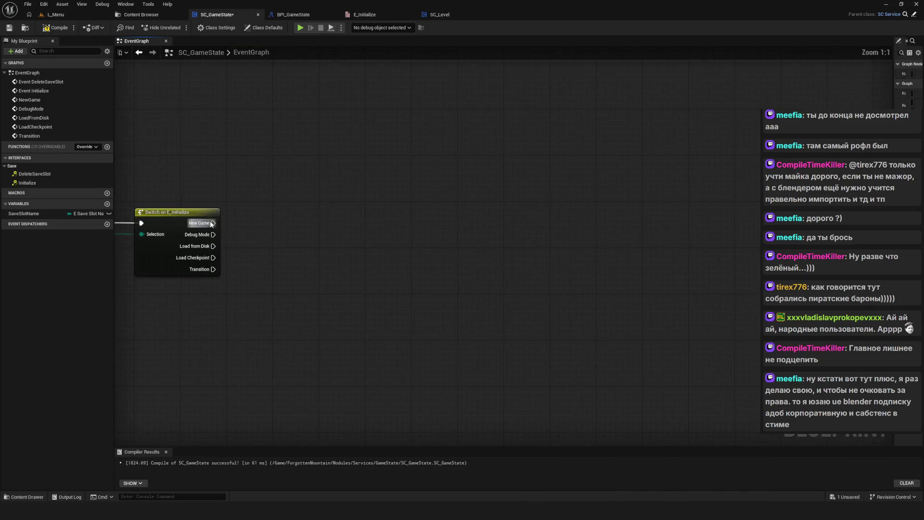
Connect the New Game and Debug Mode switch outputs to calls of their events.
left_click_drag(213, 223, 308, 218)
type("New")
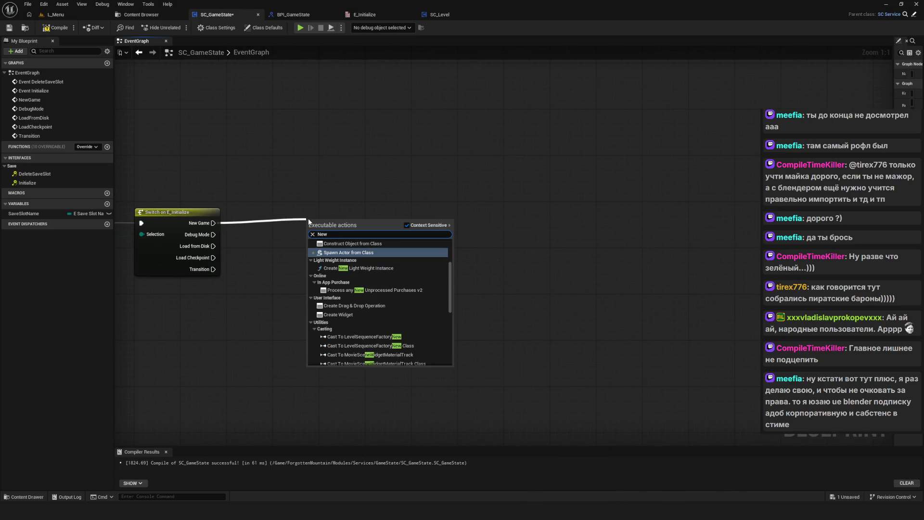
type("Game")
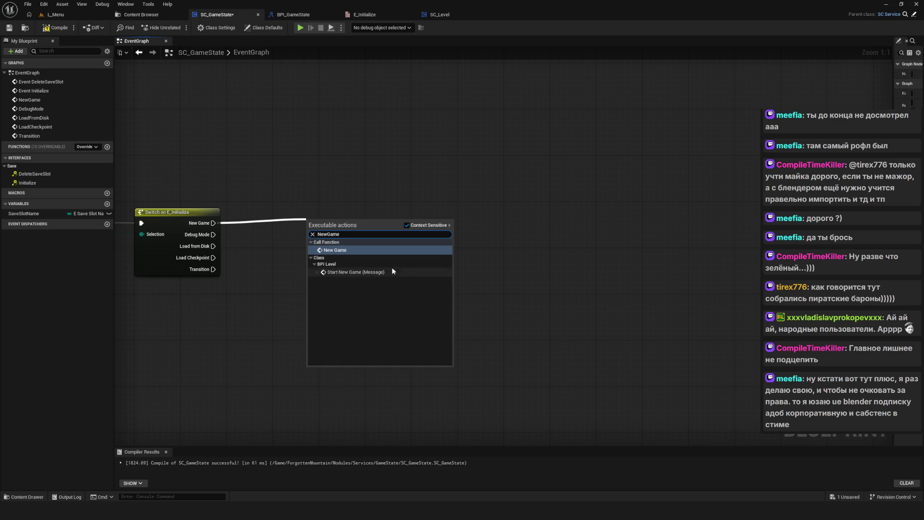
left_click(392, 271)
mouse_move(336, 251)
left_mouse_down()
mouse_move(259, 226)
mouse_move(413, 251)
mouse_move(424, 269)
mouse_move(446, 273)
left_mouse_up()
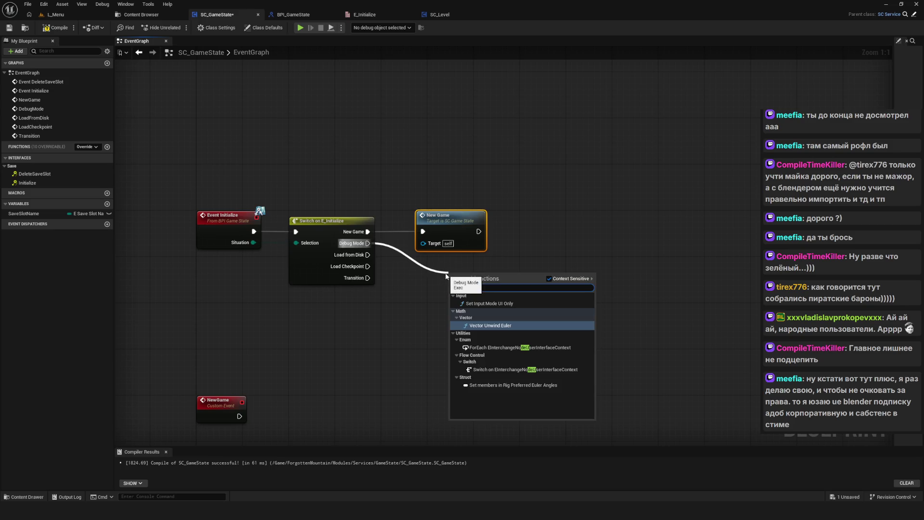
key("BackSpace")
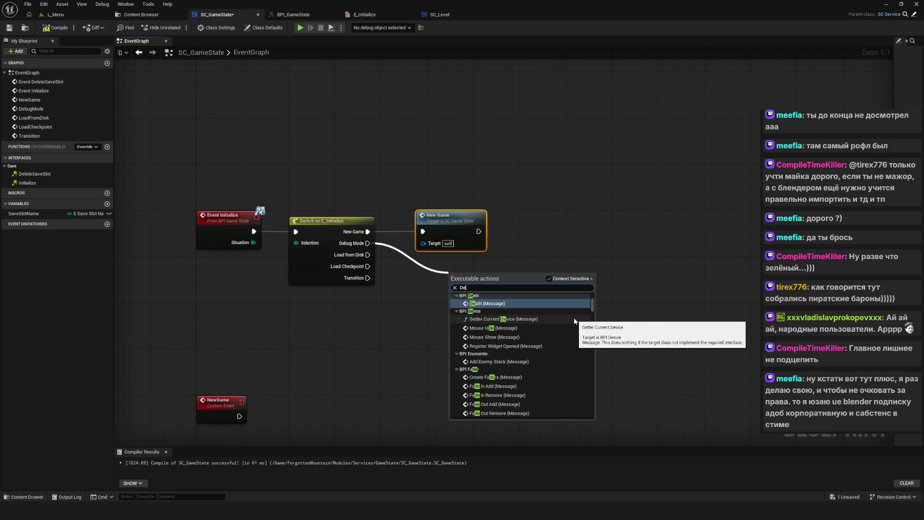
left_click(510, 299)
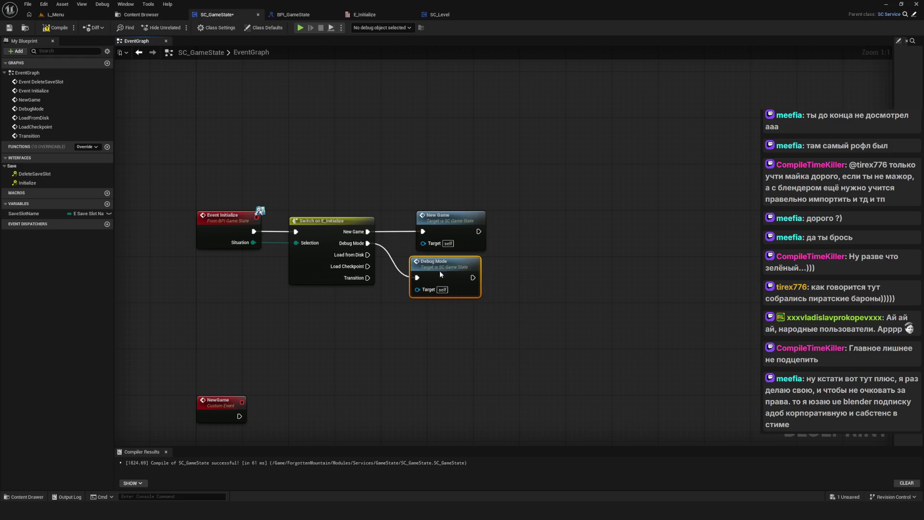
Wire the Load from Disk output to a Load from Disk call, discarding a stray duplicate.
left_click_drag(292, 228, 359, 311)
type("Load")
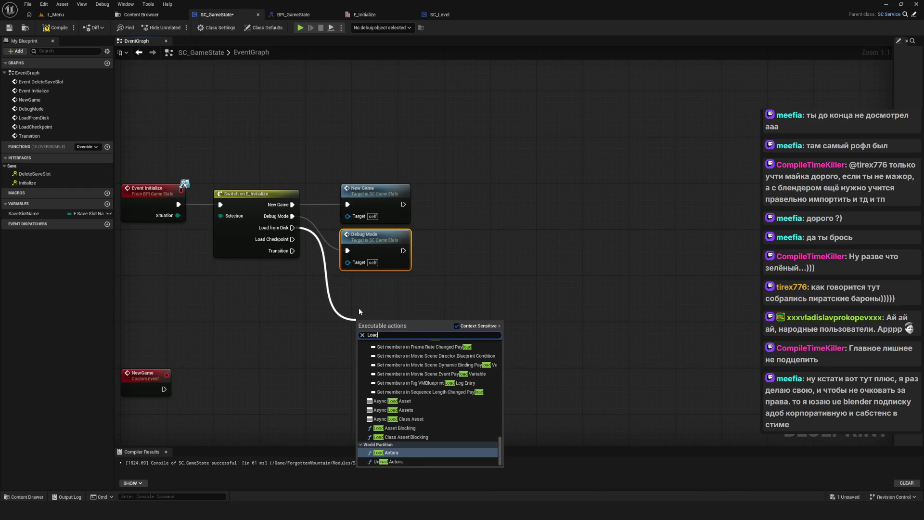
type("From")
left_click(388, 350)
left_click_drag(390, 330, 374, 295)
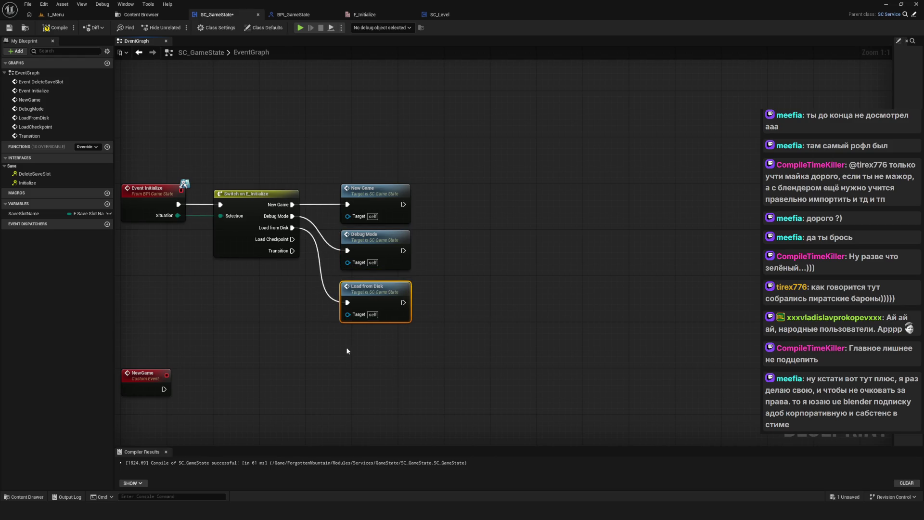
key("ctrl+d")
left_click_drag(311, 293, 289, 231)
left_click_drag(270, 182, 326, 293)
key("Delete")
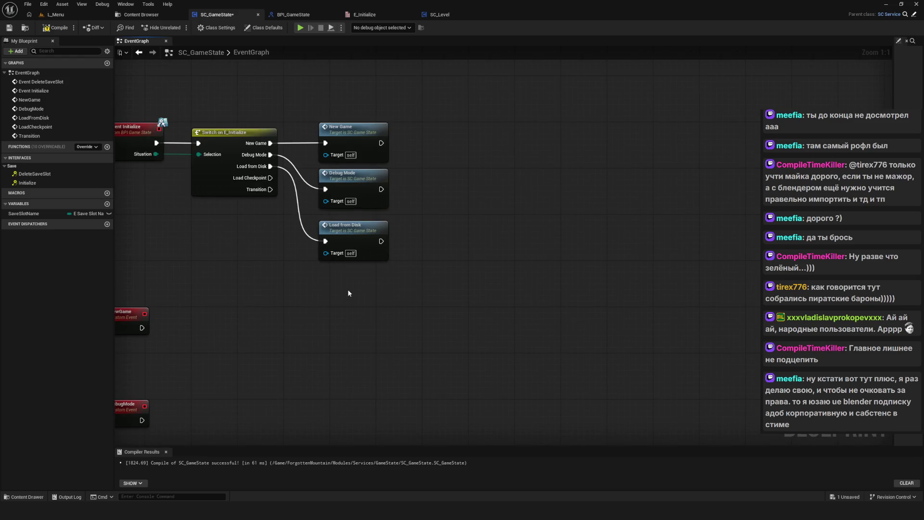
Add Load Checkpoint and Transition calls and connect them to their switch outputs.
right_click(349, 293)
type("Checkpo")
key("Return")
mouse_move(389, 302)
left_mouse_down()
mouse_move(350, 284)
mouse_move(356, 292)
left_mouse_up()
right_click(372, 346)
type("Transition")
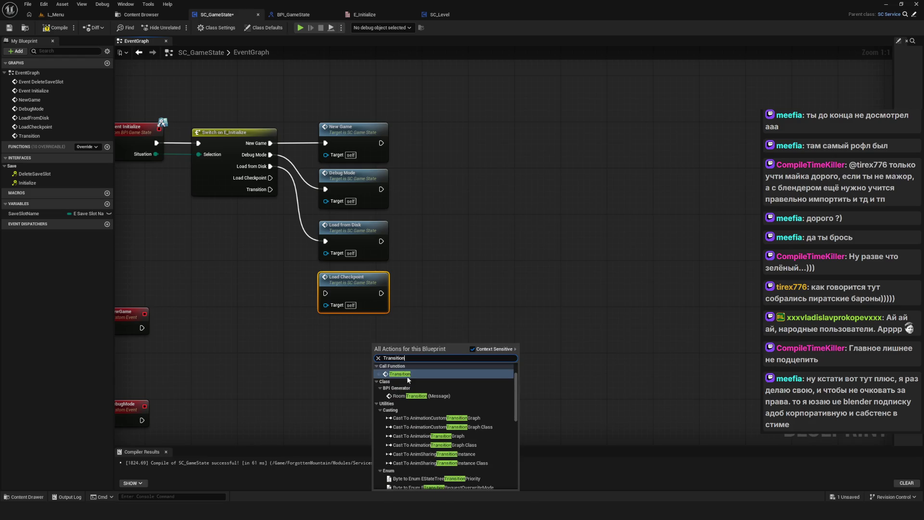
key("Return")
left_click_drag(420, 351, 367, 335)
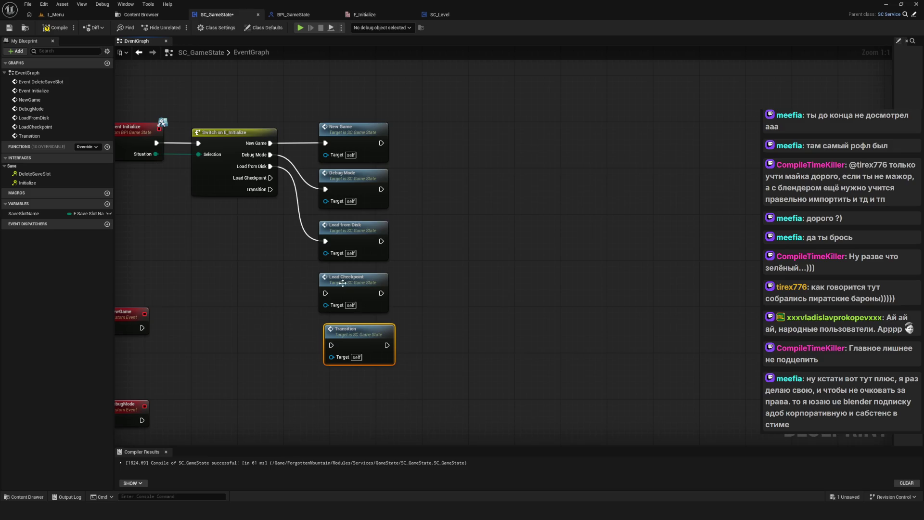
left_click_drag(338, 280, 343, 279)
mouse_move(270, 178)
left_mouse_down()
mouse_move(321, 255)
mouse_move(331, 293)
left_mouse_up()
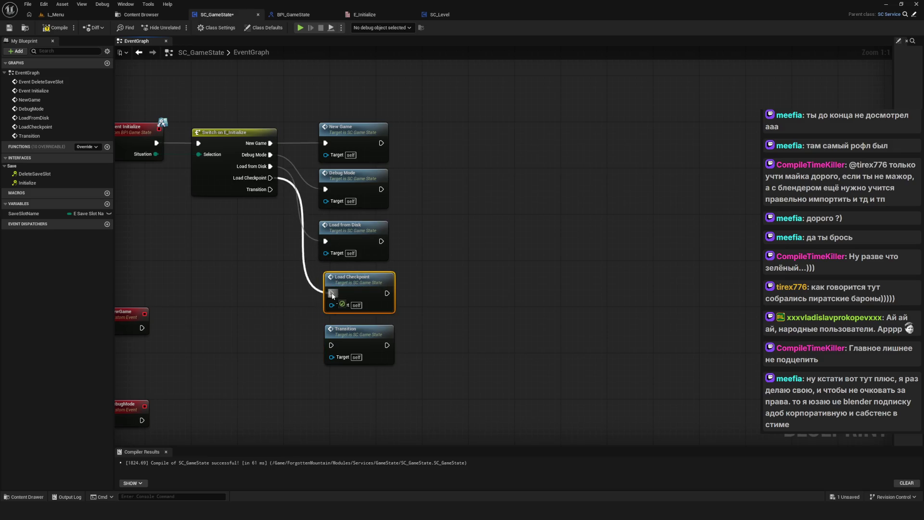
left_click_drag(270, 189, 331, 345)
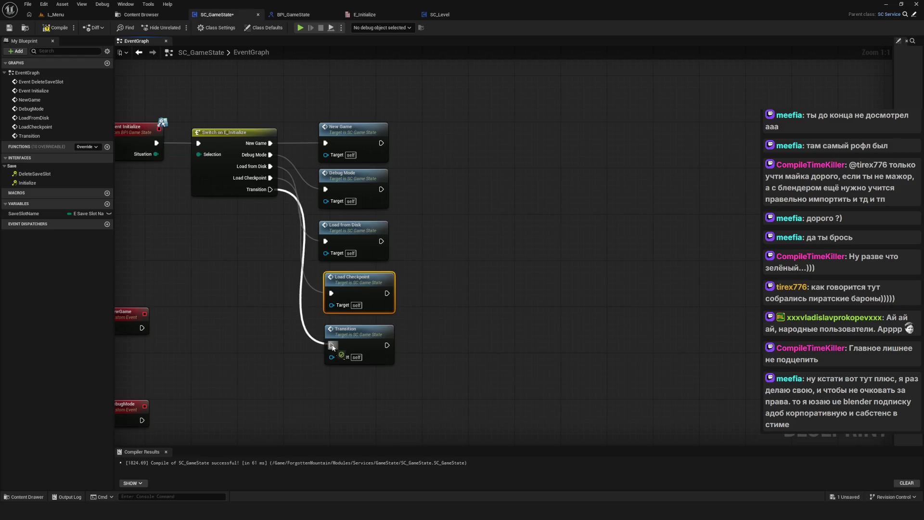
Move the whole initialize node chain higher in the graph and save the blueprint.
scroll(281, 254, "down", 4)
left_click_drag(194, 172, 340, 241)
left_click(363, 276)
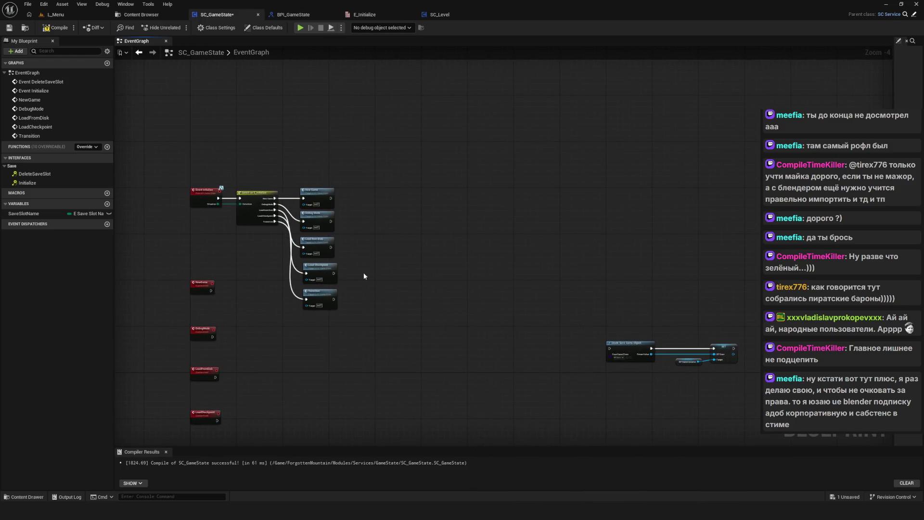
mouse_move(378, 171)
left_mouse_down()
mouse_move(259, 342)
mouse_move(217, 310)
left_mouse_up()
mouse_move(211, 204)
left_mouse_down()
mouse_move(211, 105)
mouse_move(213, 166)
left_mouse_up()
left_click(213, 167)
scroll(389, 149, "down", 2)
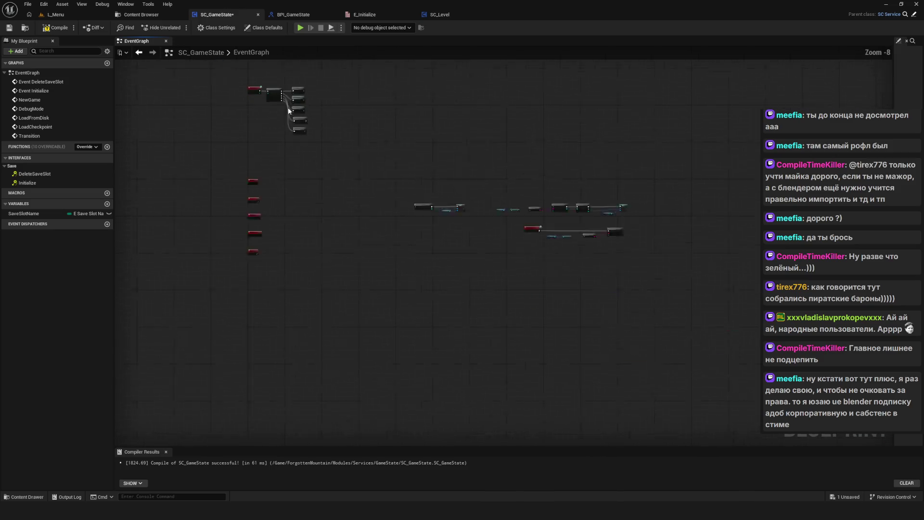
scroll(250, 183, "up", 3)
key("ctrl+s")
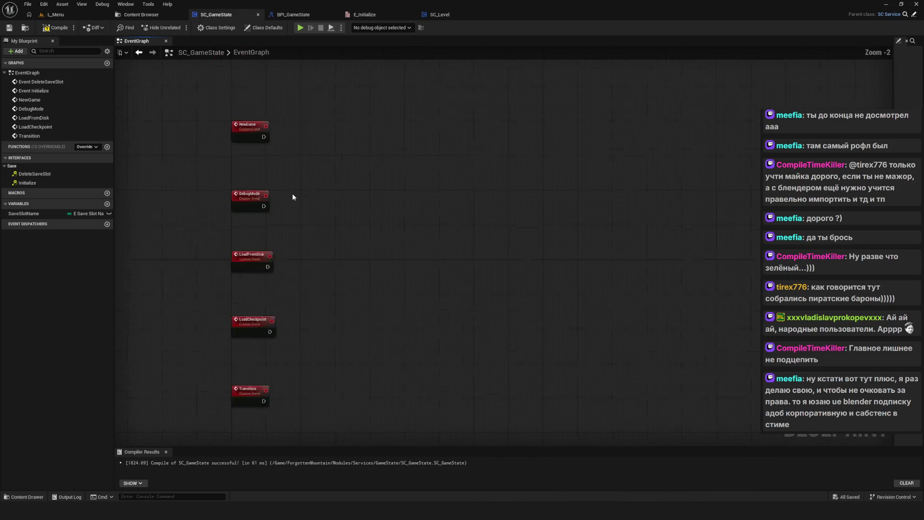
Move the DebugMode, LoadFromDisk, LoadCheckpoint and Transition events further down.
left_click_drag(242, 193, 337, 381)
left_click_drag(287, 188, 286, 252)
scroll(205, 212, "up", 3)
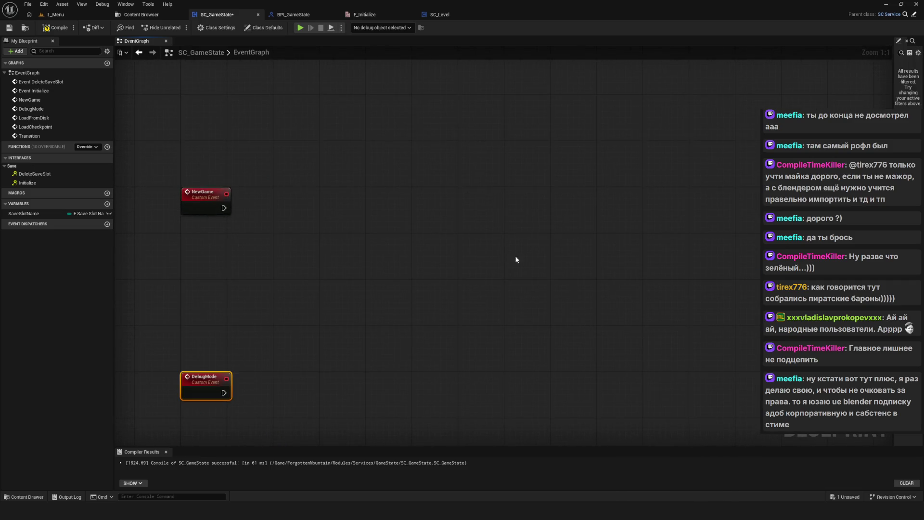
scroll(515, 259, "down", 6)
scroll(636, 302, "up", 2)
Place the Create Save Game Object and SET BP Save nodes beside NewGame, then save and compile.
left_click_drag(536, 243, 733, 347)
scroll(448, 230, "up", 3)
mouse_move(505, 234)
left_mouse_down()
mouse_move(342, 234)
mouse_move(388, 210)
mouse_move(353, 215)
left_mouse_up()
scroll(273, 221, "up", 1)
key("ctrl+s")
scroll(332, 279, "down", 7)
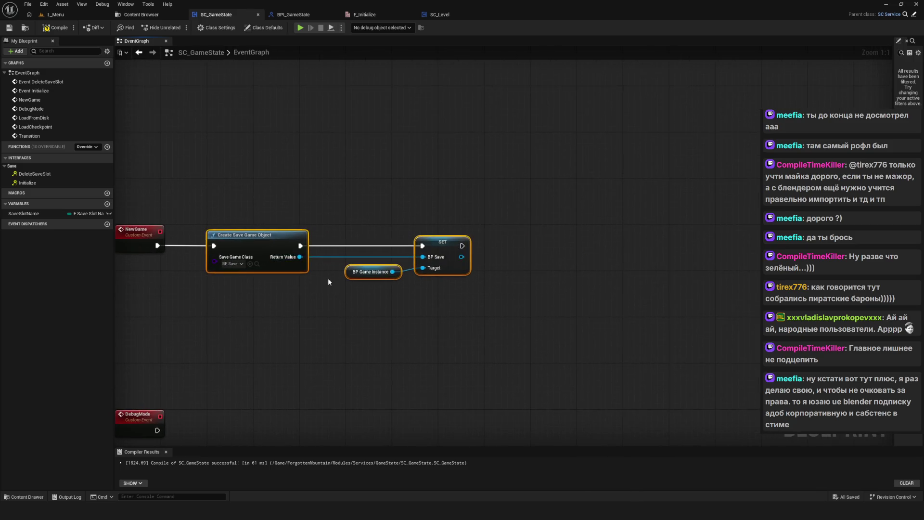
left_click_drag(342, 286, 396, 282)
left_click(9, 30)
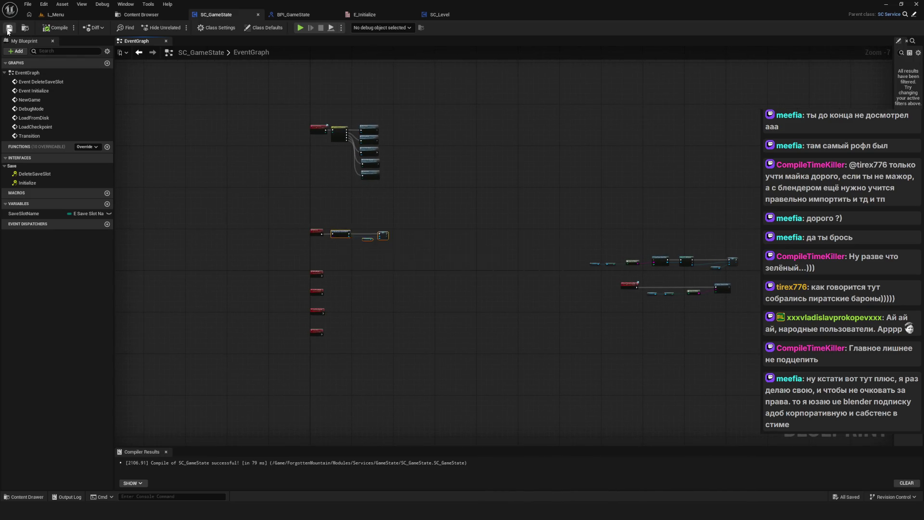
scroll(342, 264, "down", 2)
scroll(331, 275, "up", 3)
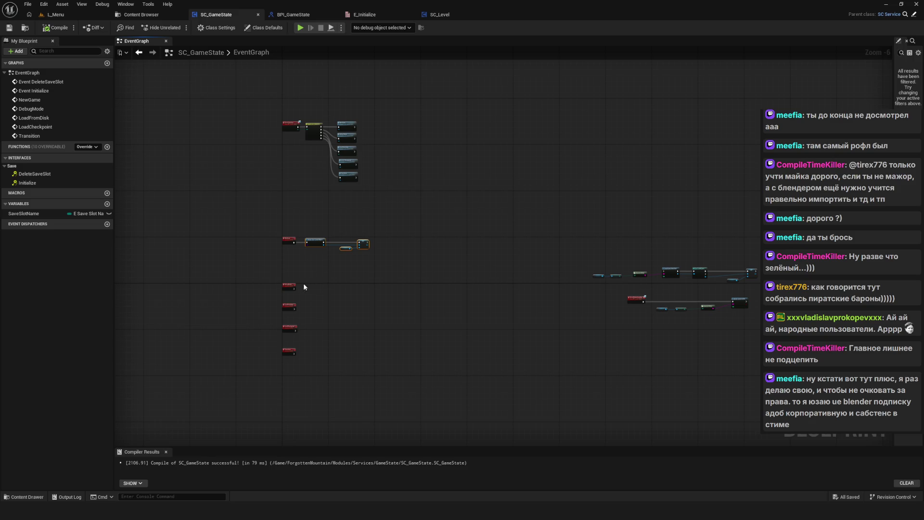
Move the DebugMode event up to make room for its save chain.
scroll(303, 283, "up", 6)
left_click(264, 278)
left_click_drag(264, 278, 268, 245)
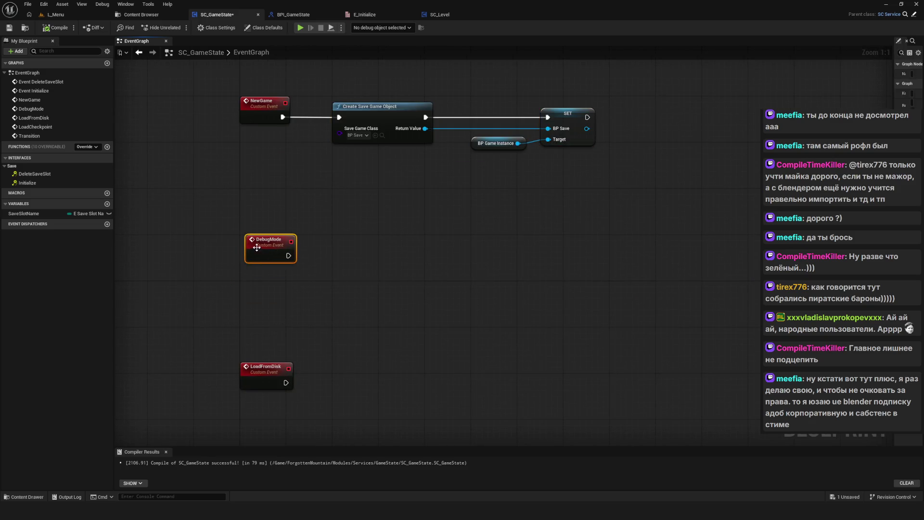
key("Home")
Duplicate NewGame's Create Save Game Object, BP Game Instance and SET nodes beside DebugMode and wire them.
left_click_drag(300, 123, 500, 190)
key("ctrl+c")
key("ctrl+v")
mouse_move(185, 262)
left_mouse_down()
mouse_move(370, 277)
mouse_move(300, 283)
left_mouse_up()
left_click(162, 284)
mouse_move(181, 294)
left_mouse_down()
mouse_move(297, 308)
mouse_move(299, 296)
mouse_move(462, 323)
left_mouse_up()
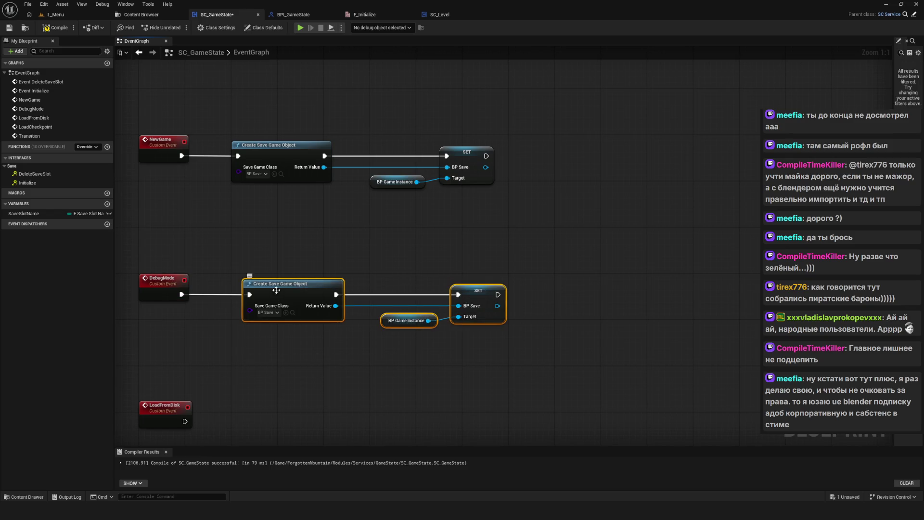
left_click_drag(275, 290, 266, 292)
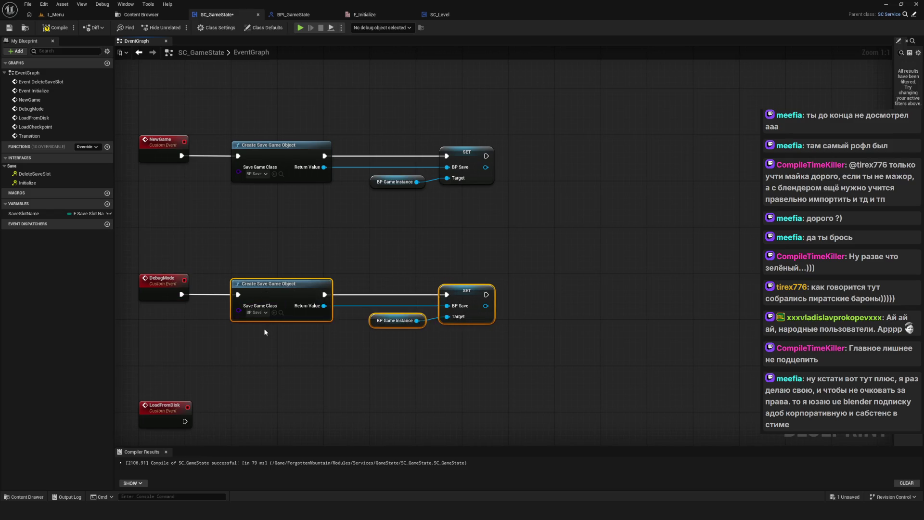
Spread LoadFromDisk, LoadCheckpoint and Transition further down the graph and save the blueprint.
scroll(328, 261, "down", 12)
scroll(328, 265, "up", 10)
mouse_move(198, 218)
left_mouse_down()
mouse_move(233, 234)
mouse_move(262, 270)
left_mouse_up()
mouse_move(256, 198)
left_mouse_down()
mouse_move(281, 352)
mouse_move(254, 282)
mouse_move(260, 274)
left_mouse_up()
left_click_drag(206, 322, 320, 449)
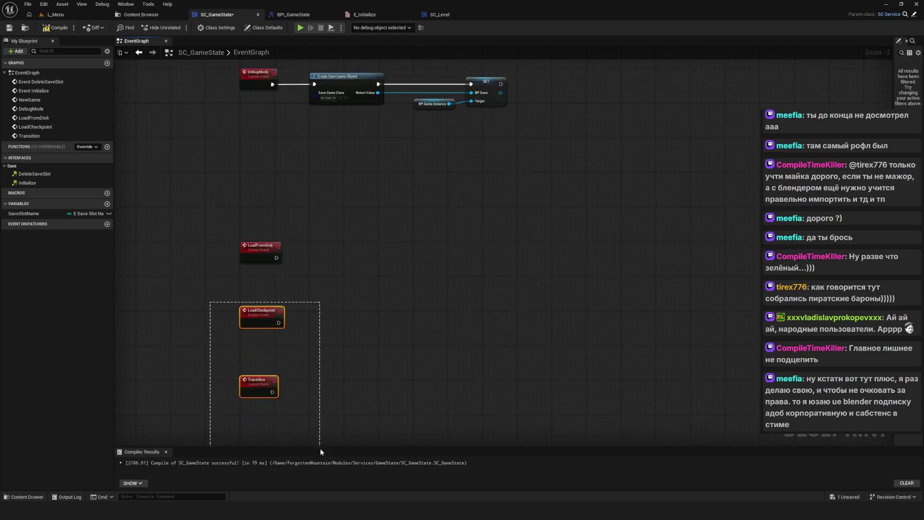
left_click_drag(249, 276, 270, 388)
left_click_drag(250, 304, 251, 344)
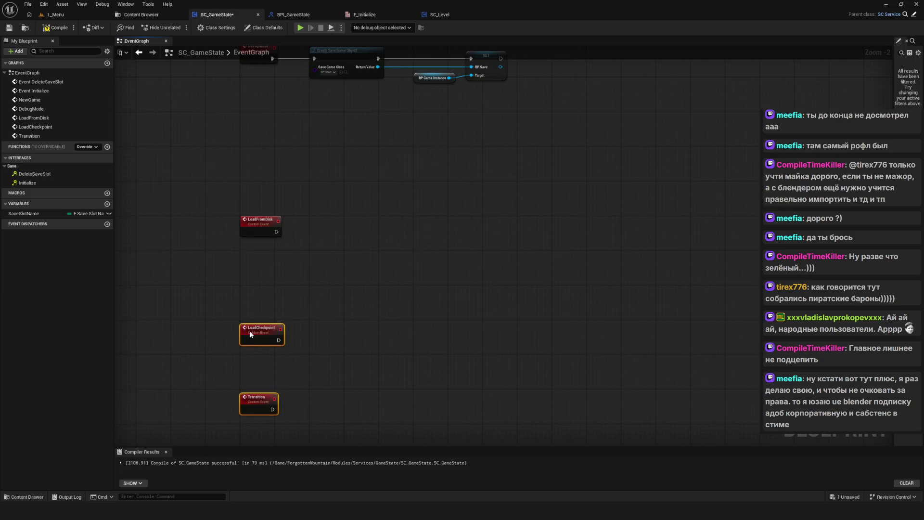
left_click_drag(206, 392, 289, 440)
left_click_drag(245, 415, 244, 426)
key("ctrl+s")
scroll(367, 348, "down", 7)
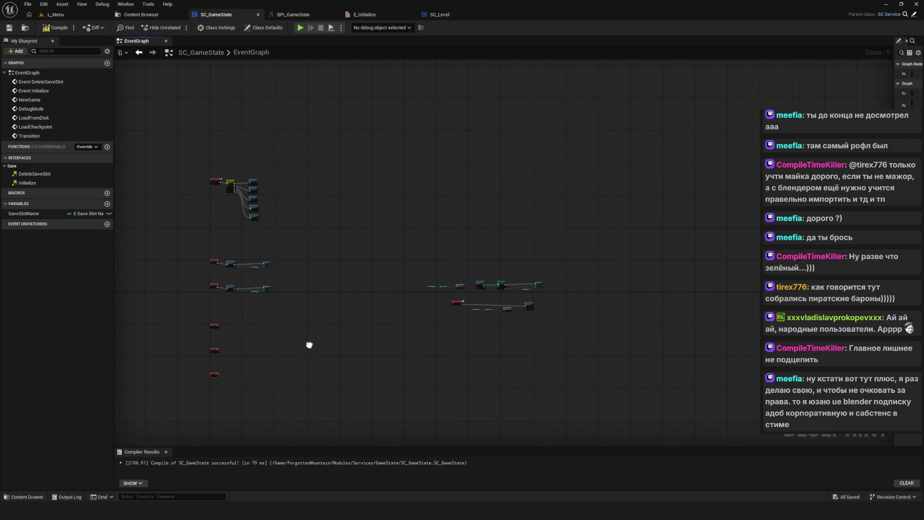
Rearrange the load node rows below the DeleteSaveSlot row.
scroll(461, 302, "up", 8)
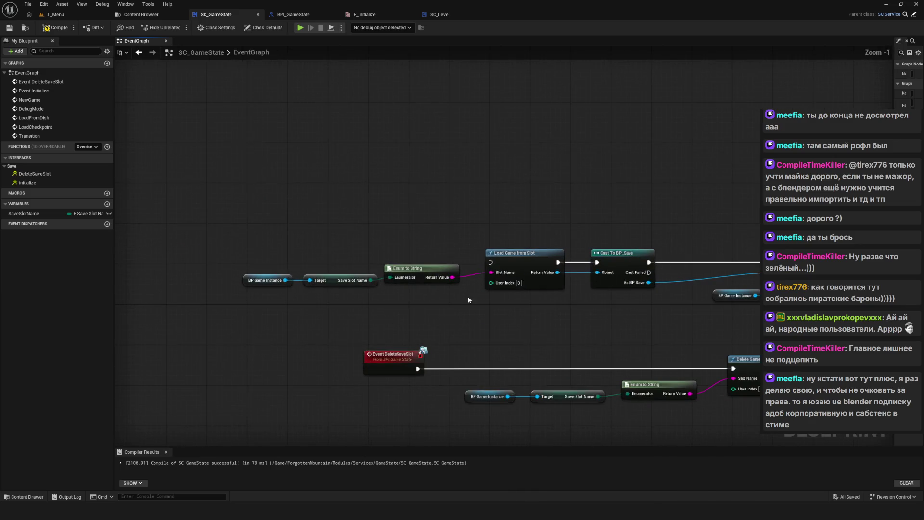
scroll(460, 309, "down", 2)
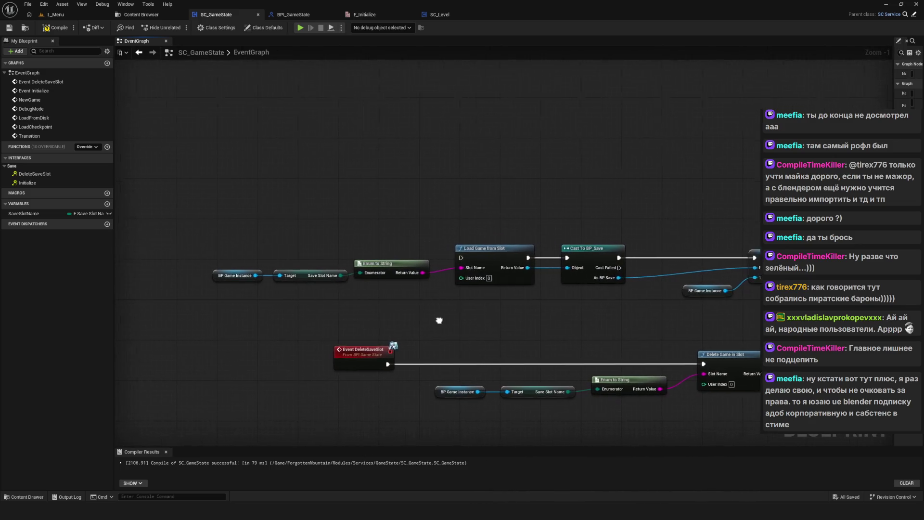
left_click_drag(289, 206, 760, 287)
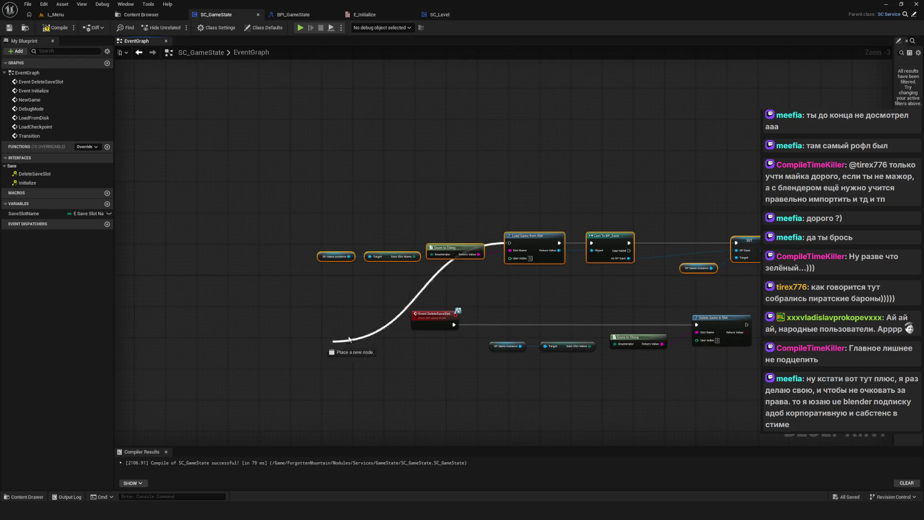
mouse_move(599, 241)
left_mouse_down()
mouse_move(407, 323)
mouse_move(380, 387)
left_mouse_up()
scroll(411, 297, "down", 3)
mouse_move(402, 288)
left_mouse_down()
mouse_move(664, 402)
mouse_move(501, 316)
left_mouse_up()
mouse_move(435, 305)
left_mouse_down()
mouse_move(512, 337)
mouse_move(490, 376)
left_mouse_up()
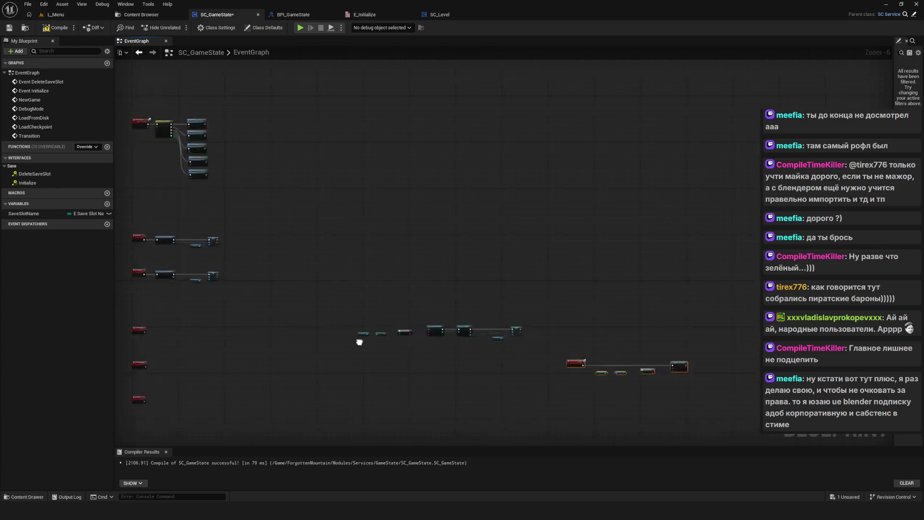
left_click_drag(455, 269, 677, 319)
mouse_move(585, 305)
left_mouse_down()
mouse_move(607, 279)
mouse_move(387, 279)
mouse_move(403, 285)
left_mouse_up()
Connect LoadFromDisk to Load Game from Slot, shift the slot-name nodes, and save.
scroll(402, 285, "up", 2)
mouse_move(285, 261)
left_mouse_down()
mouse_move(420, 284)
mouse_move(312, 270)
left_mouse_up()
scroll(462, 265, "down", 4)
scroll(462, 266, "up", 2)
scroll(312, 270, "up", 6)
left_click_drag(222, 278, 553, 292)
left_click_drag(430, 302, 313, 290)
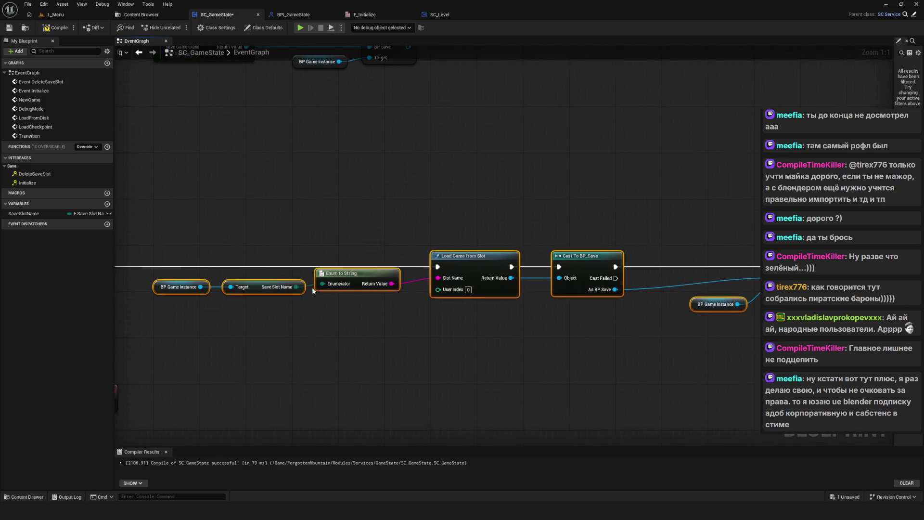
left_click_drag(151, 230, 409, 343)
left_click_drag(340, 277, 357, 294)
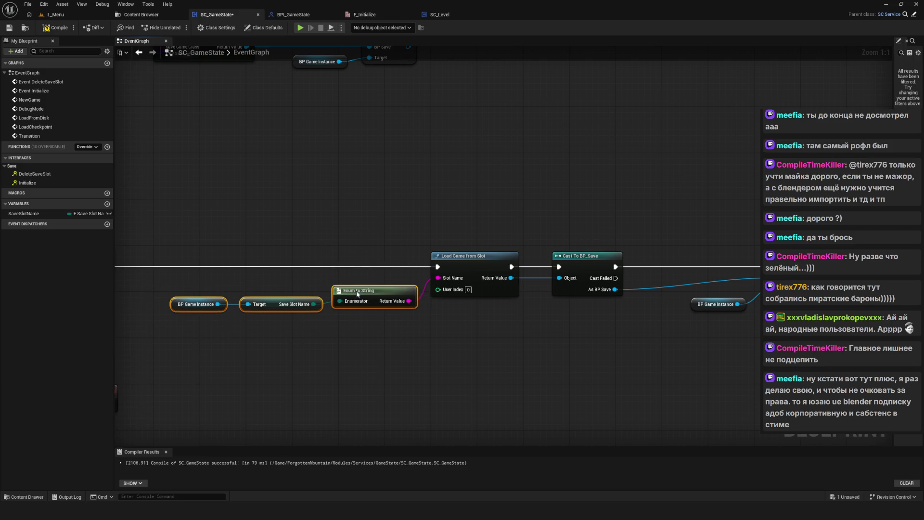
key("ctrl+s")
Align BP Game Instance, Target and Enum to String, check Save Slot Name, save, then show Content Browser.
left_click_drag(267, 262, 484, 341)
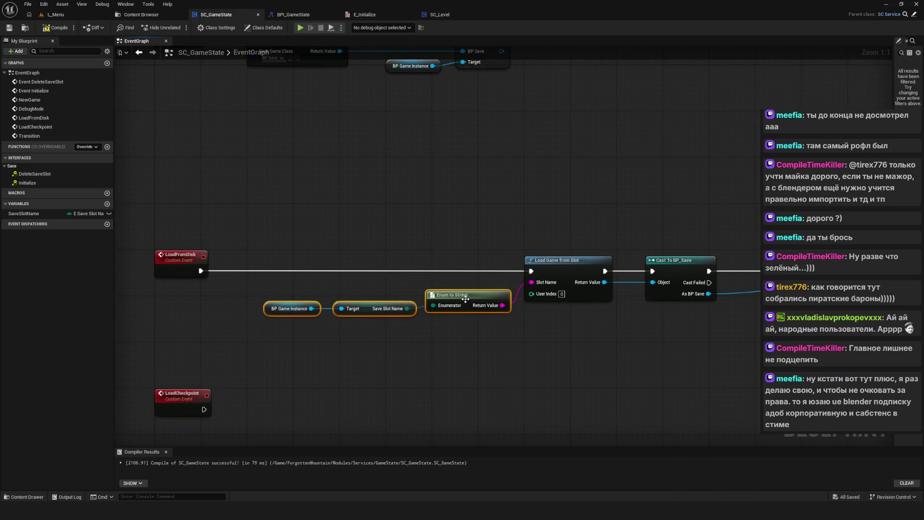
left_click_drag(464, 298, 463, 291)
left_click(463, 296, "ctrl")
left_click_drag(368, 310, 360, 305)
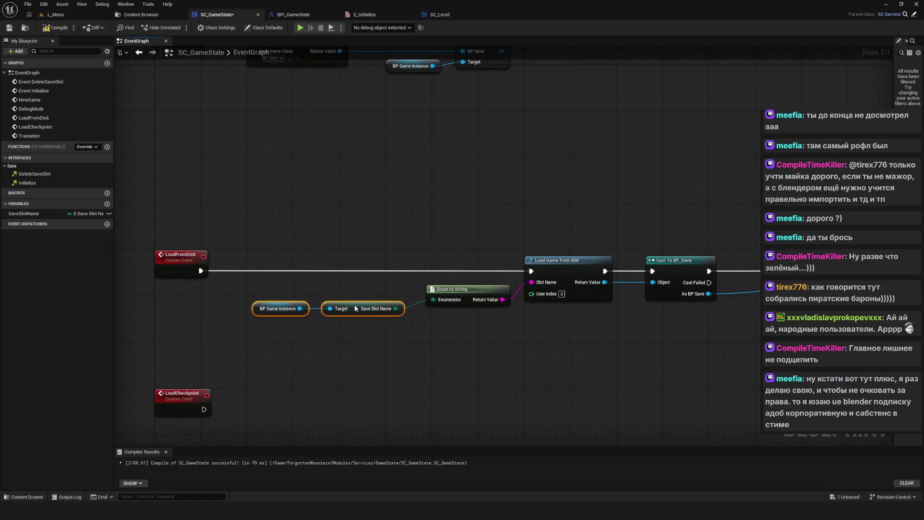
left_click(375, 321)
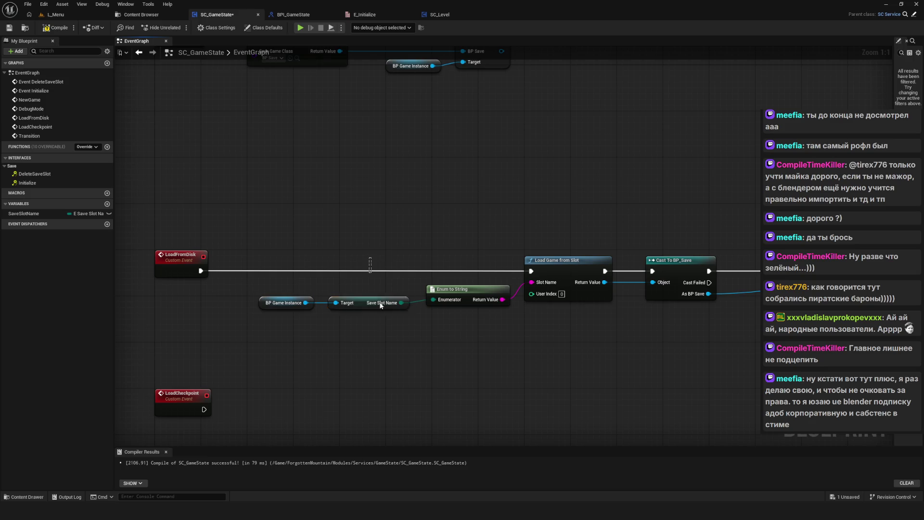
left_click(372, 303)
key("ctrl+s")
left_click(141, 14)
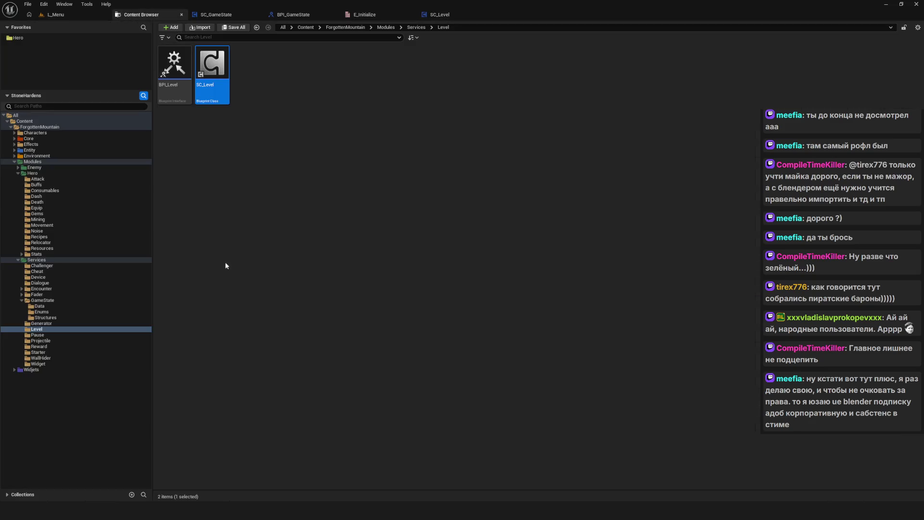
Open the SC_Widget blueprint from the Widget services folder.
left_click(38, 364)
double_click(212, 72)
scroll(362, 214, "down", 5)
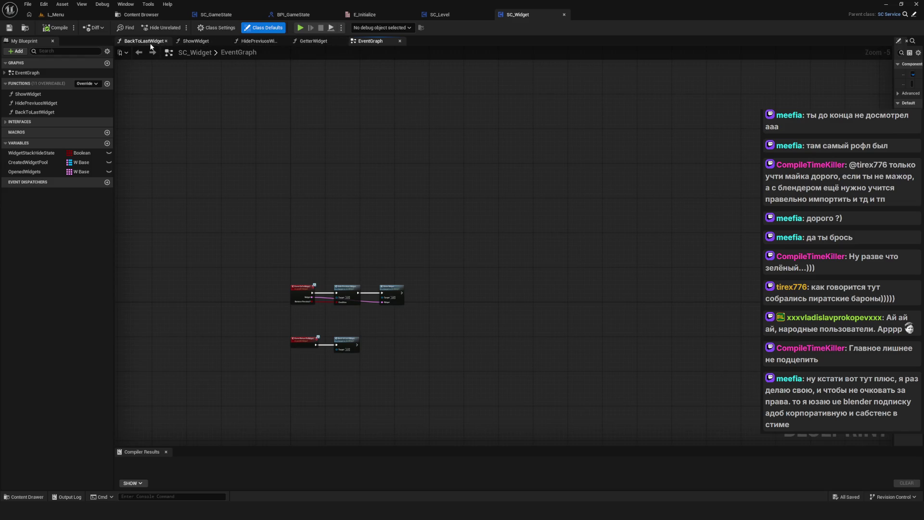
left_click(137, 18)
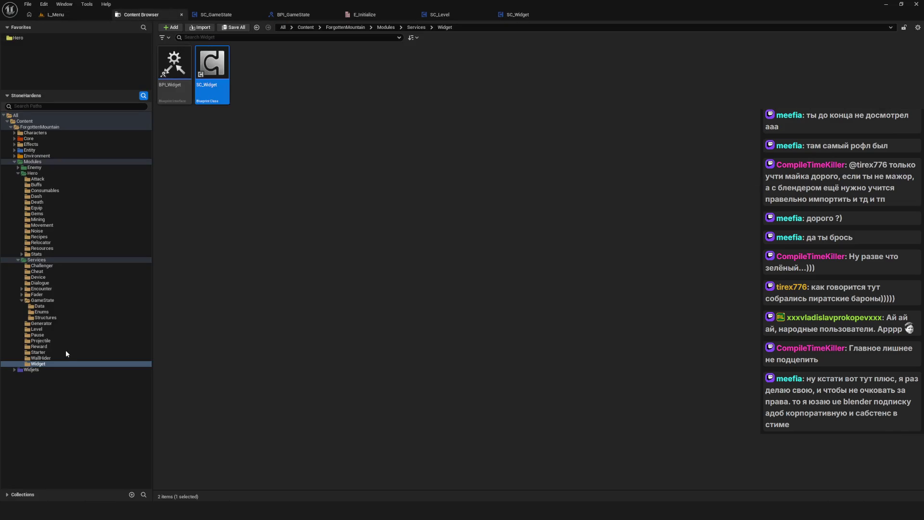
Open the W_Load widget blueprint from Widjets > WBP > Compositions > Menu.
left_click(15, 370)
left_click(13, 394)
left_click(17, 393)
left_click(43, 399)
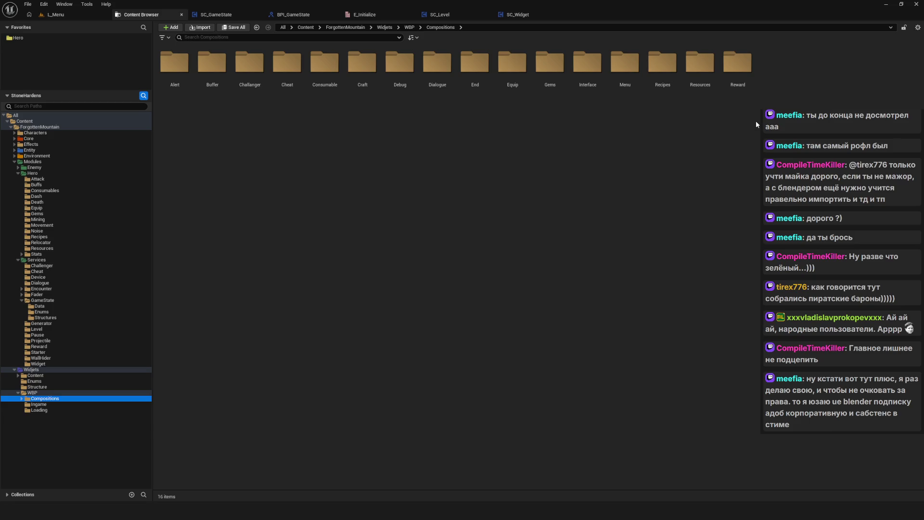
double_click(625, 62)
left_click(294, 69)
double_click(294, 70)
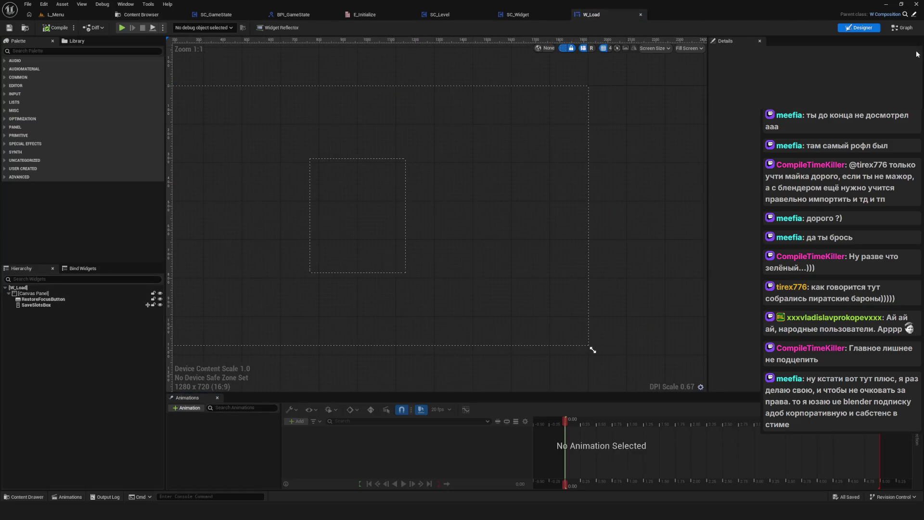
Inspect W_Load's graph where the first slot sets the slot name on BP Gameinstance.
left_click(904, 28)
scroll(333, 158, "down", 8)
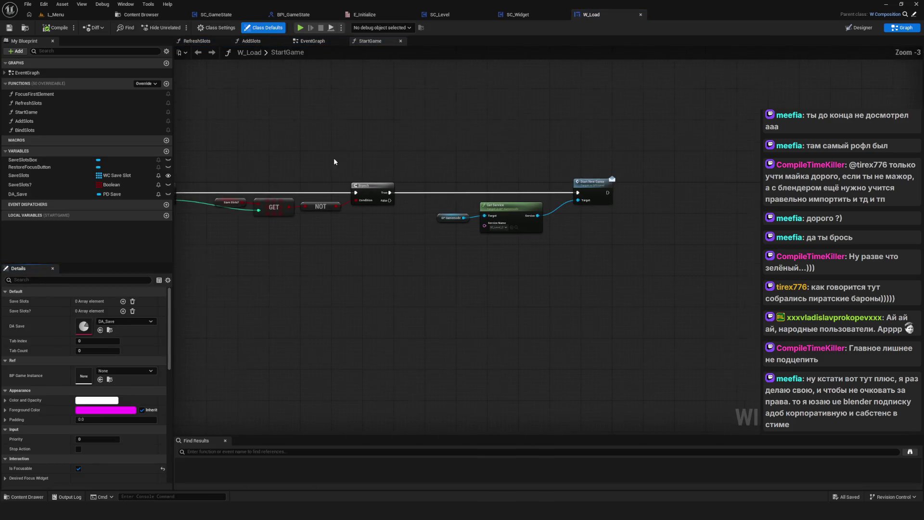
scroll(403, 122, "up", 9)
left_click_drag(479, 121, 300, 198)
left_click_drag(273, 119, 427, 210)
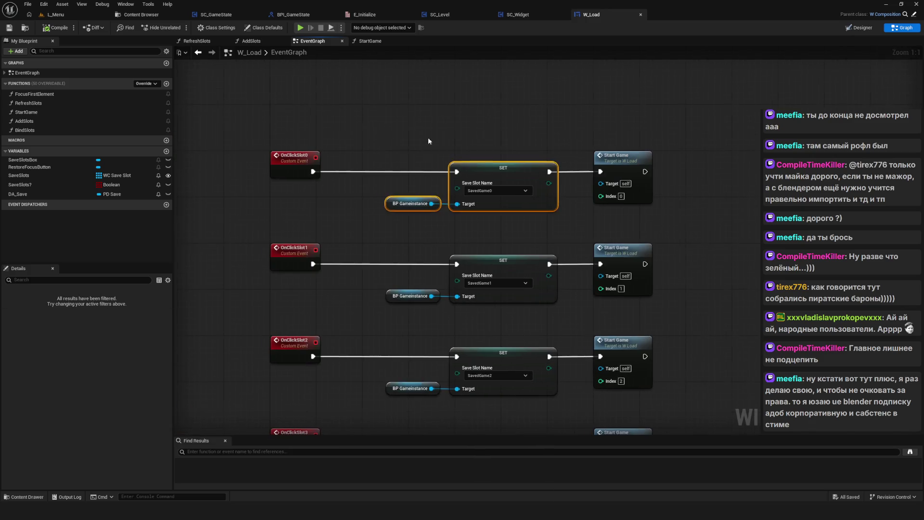
left_click(342, 117)
left_click_drag(347, 136, 496, 239)
left_click_drag(625, 162, 427, 177)
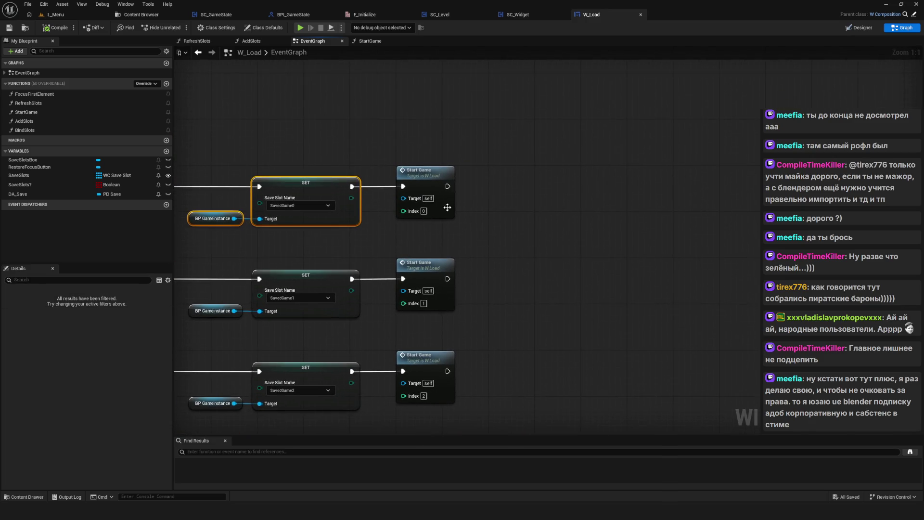
Examine the StartGame function's Get Service and Start New Game nodes, then glance at BPI_GameState.
double_click(427, 177)
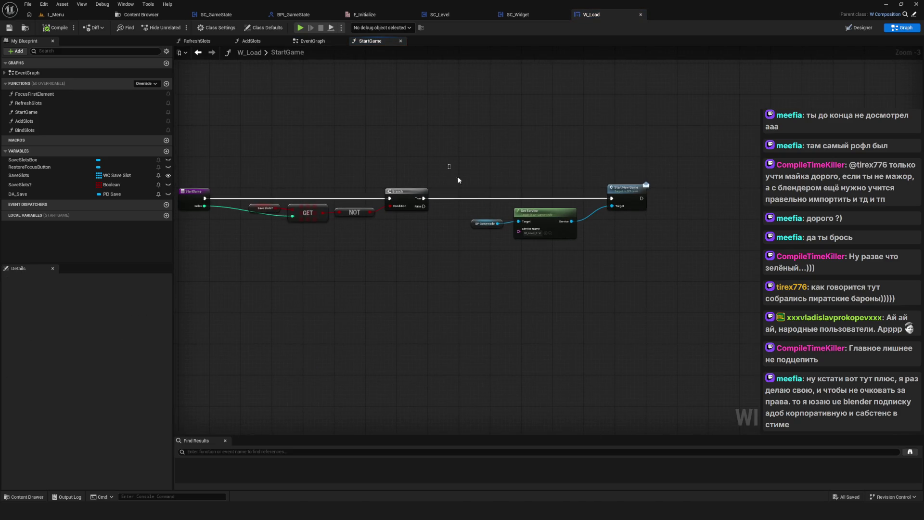
left_click_drag(458, 180, 522, 229)
scroll(520, 221, "up", 3)
left_click_drag(552, 256, 322, 210)
mouse_move(428, 132)
left_mouse_down()
mouse_move(754, 290)
mouse_move(697, 292)
left_mouse_up()
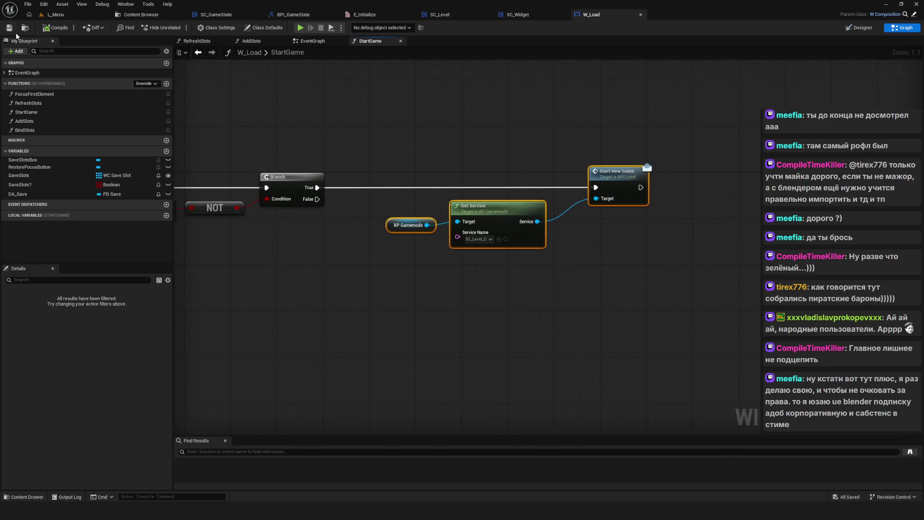
left_click_drag(568, 183, 448, 217)
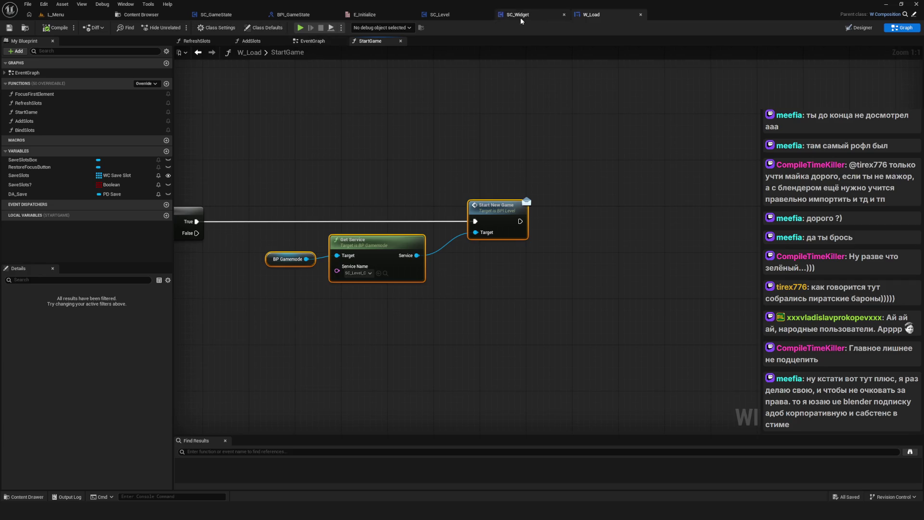
left_click(284, 16)
left_click(216, 15)
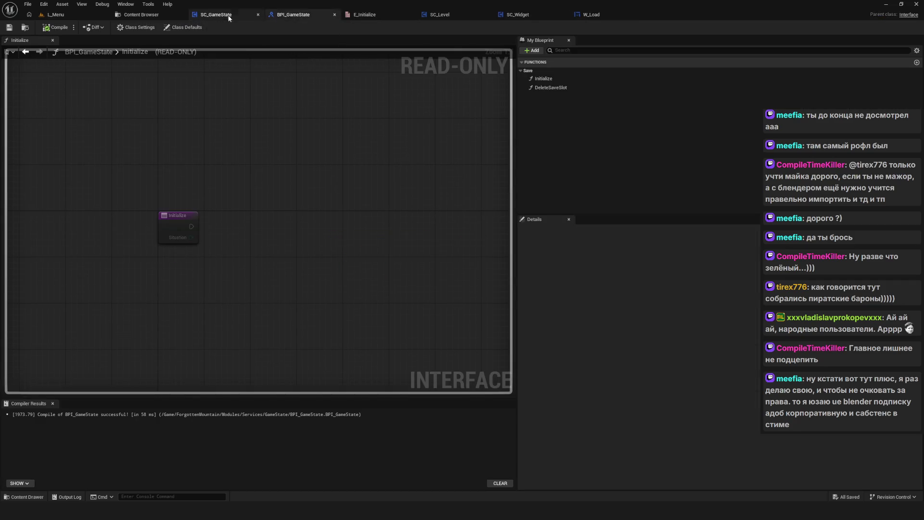
Move LoadFromDisk's SET and BP Game Instance nodes left, closer to Load Game from Slot.
scroll(408, 168, "down", 1)
left_click_drag(351, 186, 507, 215)
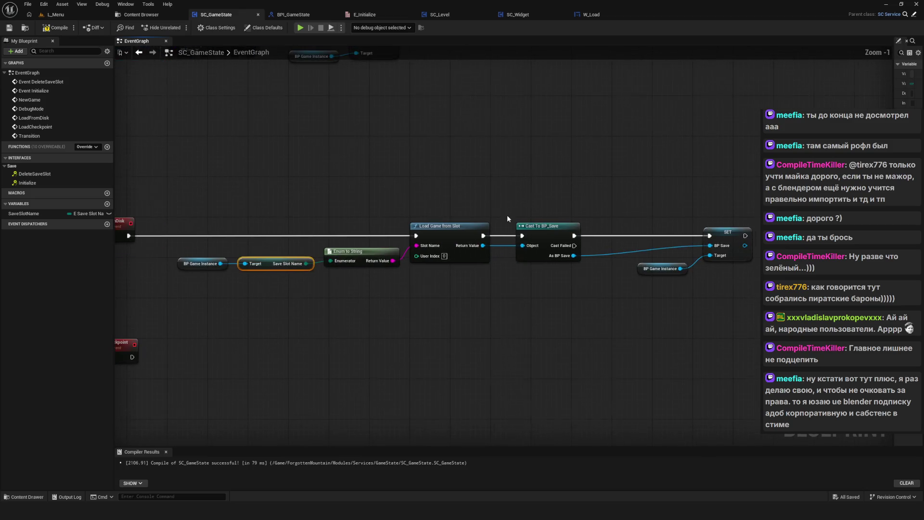
mouse_move(169, 179)
left_mouse_down()
mouse_move(406, 264)
mouse_move(759, 302)
left_mouse_up()
left_click_drag(758, 205, 665, 293)
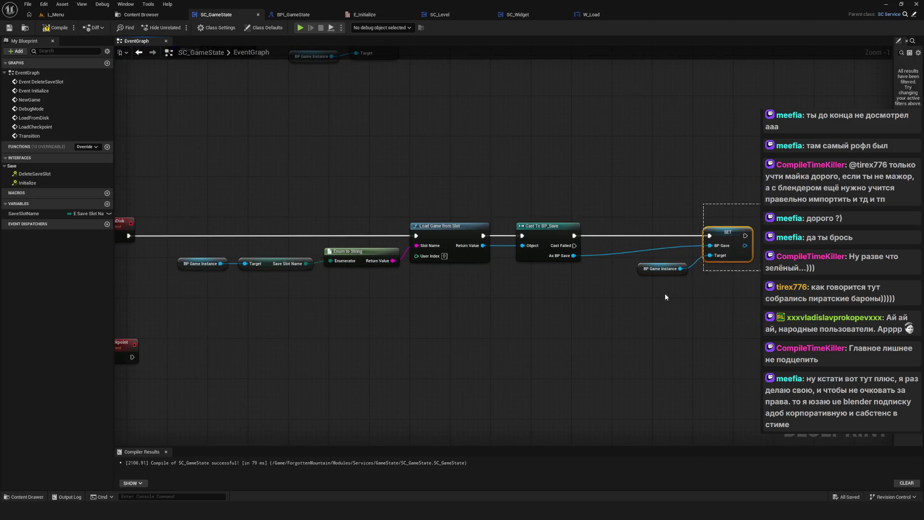
mouse_move(722, 236)
left_mouse_down()
mouse_move(687, 237)
mouse_move(697, 240)
left_mouse_up()
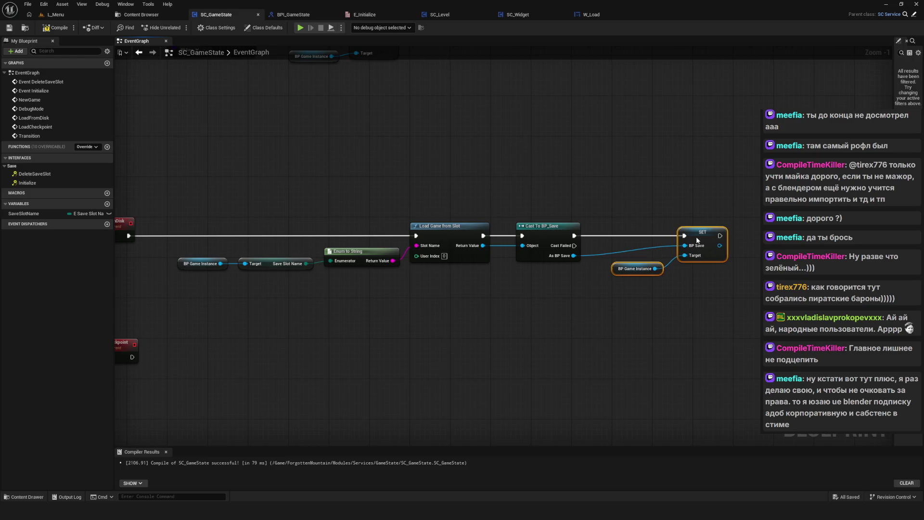
scroll(400, 247, "down", 6)
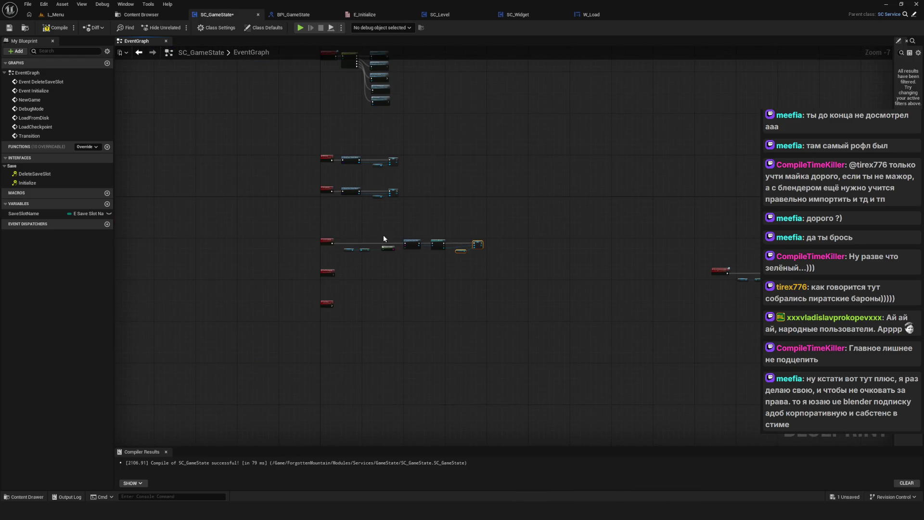
scroll(383, 239, "up", 3)
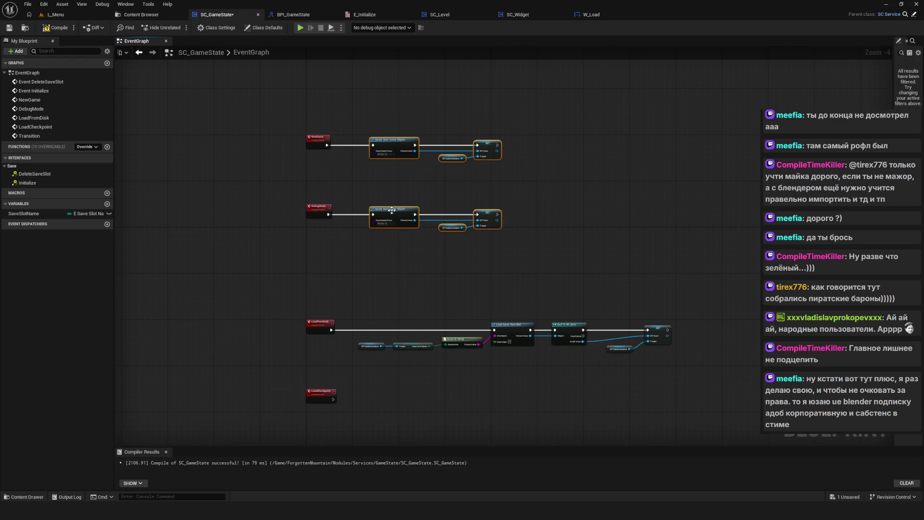
mouse_move(142, 236)
left_mouse_down()
mouse_move(342, 276)
mouse_move(580, 304)
left_mouse_up()
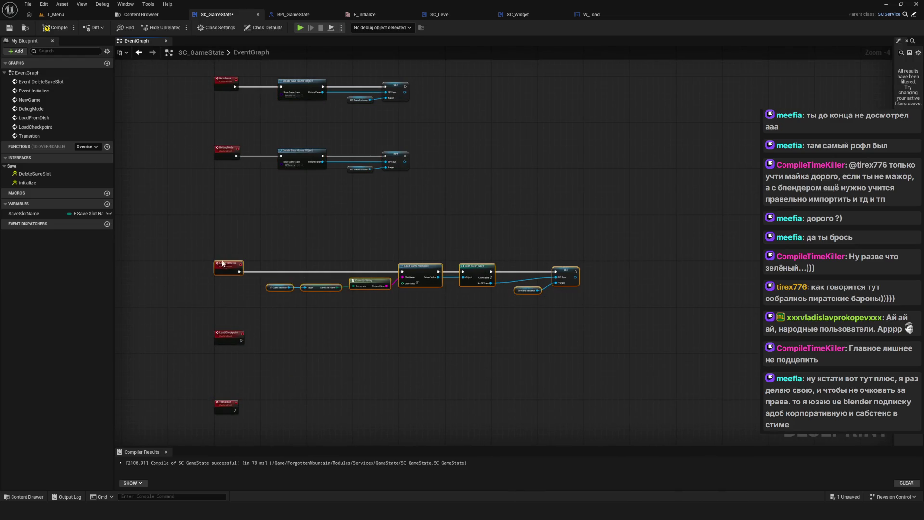
scroll(355, 264, "up", 2)
scroll(356, 263, "up", 2)
mouse_move(581, 155)
left_mouse_down()
mouse_move(602, 278)
mouse_move(790, 378)
left_mouse_up()
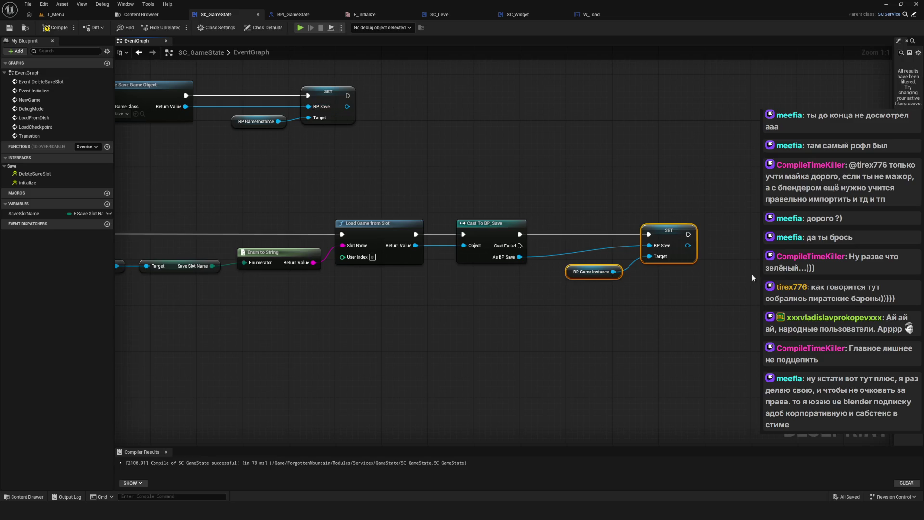
left_click_drag(378, 258, 396, 256)
Nudge the three slot-name nodes up-right, save SC_GameState, and select the LoadCheckpoint event.
mouse_move(379, 190)
left_mouse_down()
mouse_move(270, 264)
mouse_move(174, 277)
left_mouse_up()
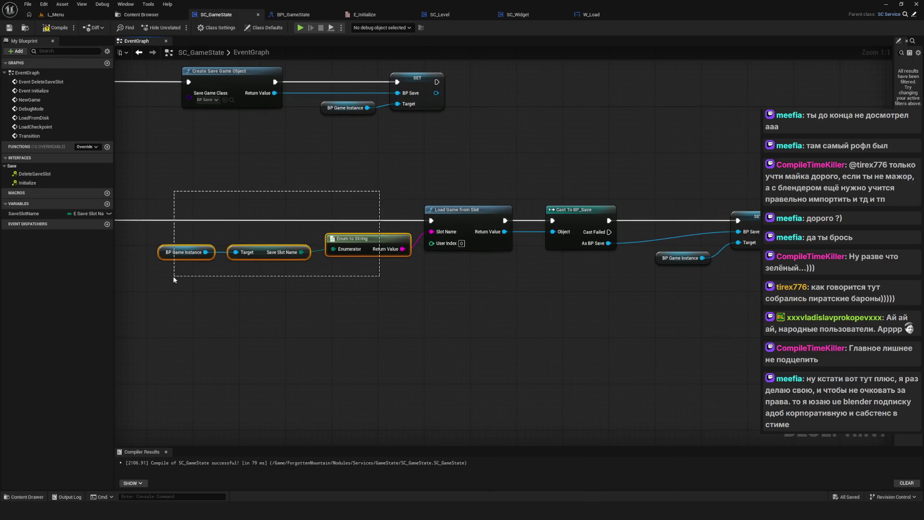
left_click_drag(356, 250, 360, 241)
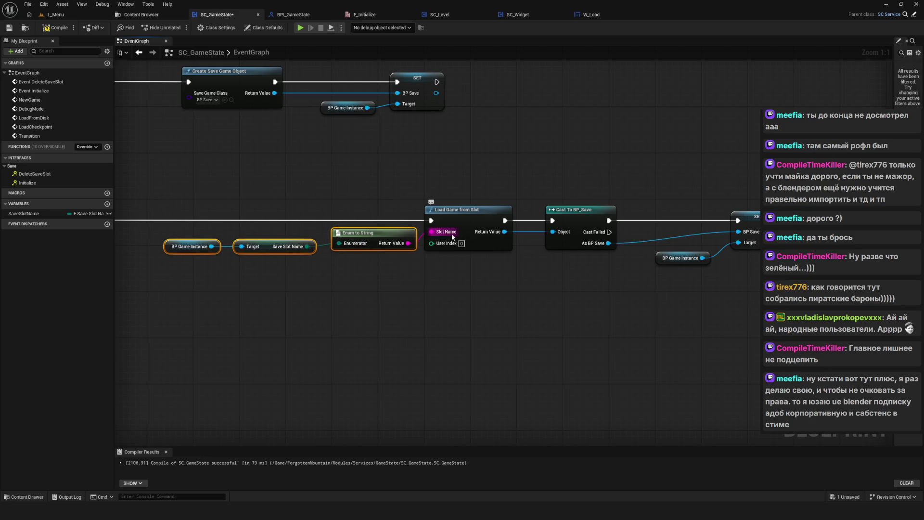
scroll(452, 237, "down", 6)
key("ctrl+s")
left_click_drag(369, 259, 338, 279)
scroll(296, 284, "up", 3)
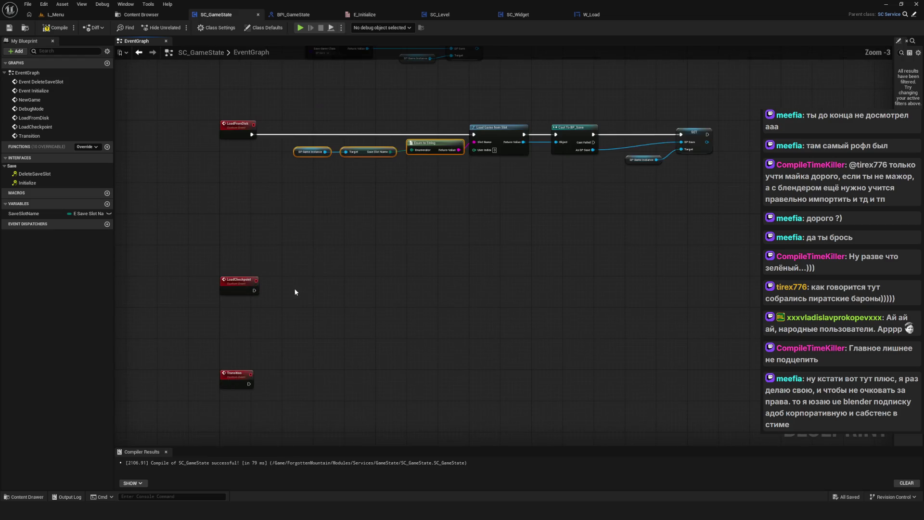
left_click(231, 292)
scroll(230, 291, "up", 3)
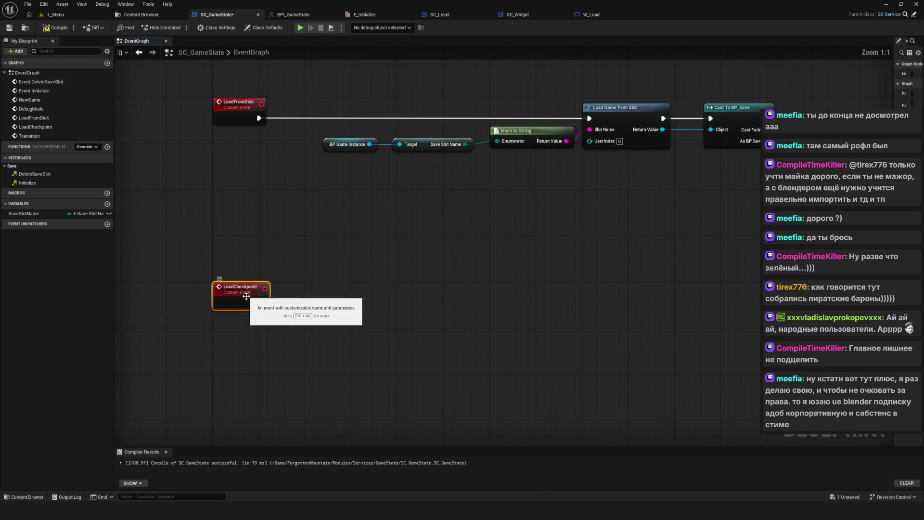